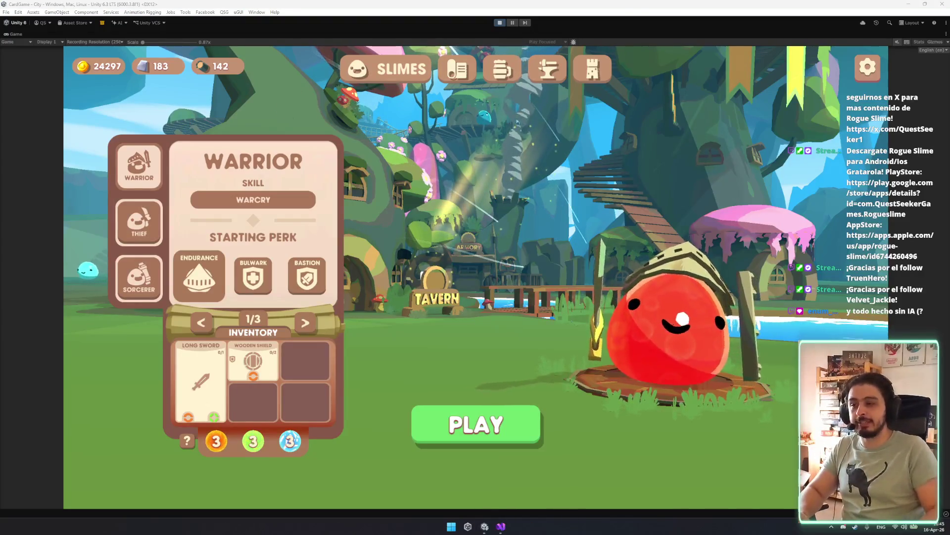
- Maximize the Edge window showing the ldjam.com Ludum Dare 59 page
{"action": "double_click", "coordinate": [495, 143]}
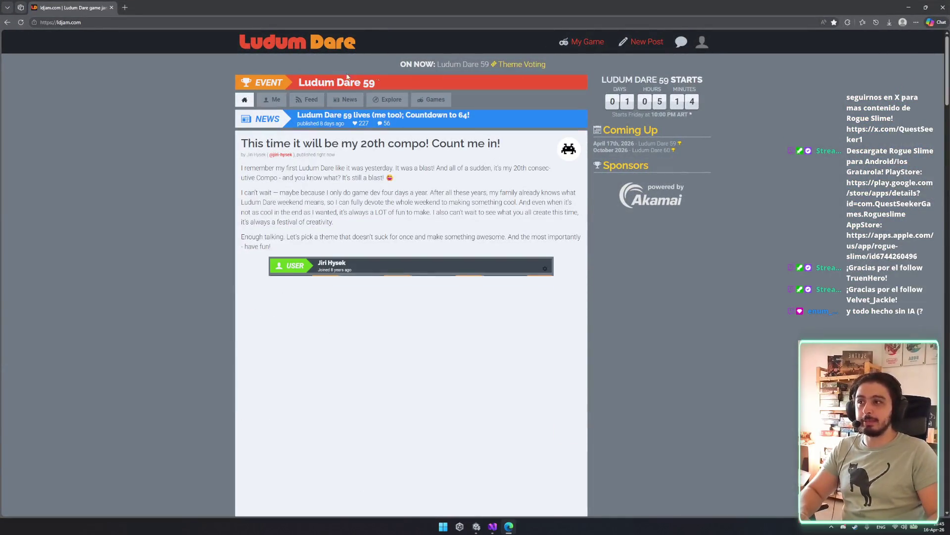
{"action": "left_click", "coordinate": [443, 80]}
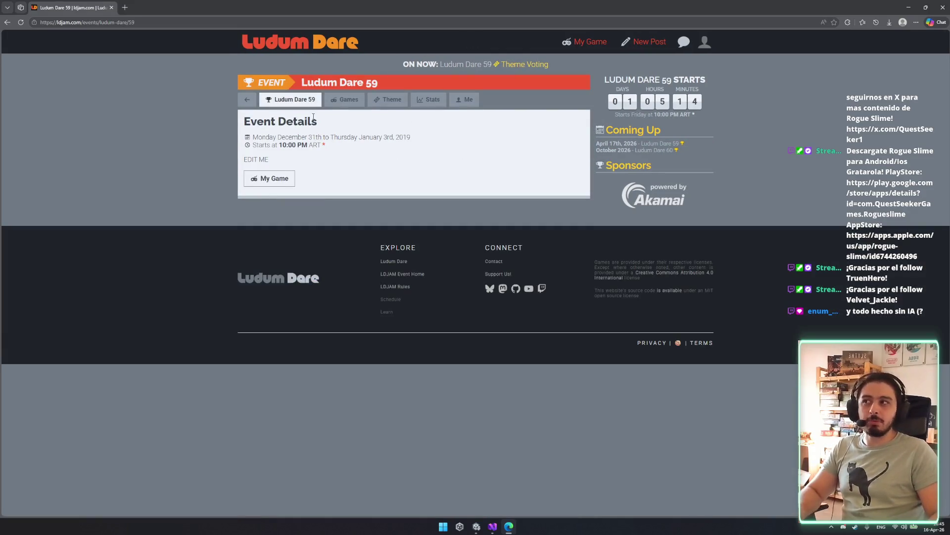
{"action": "left_click", "coordinate": [247, 99]}
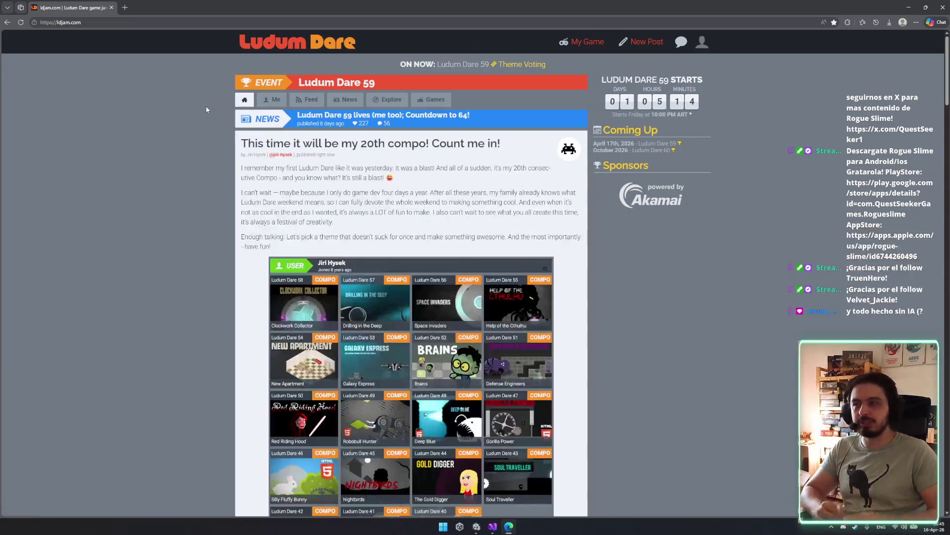
{"action": "left_click", "coordinate": [351, 86]}
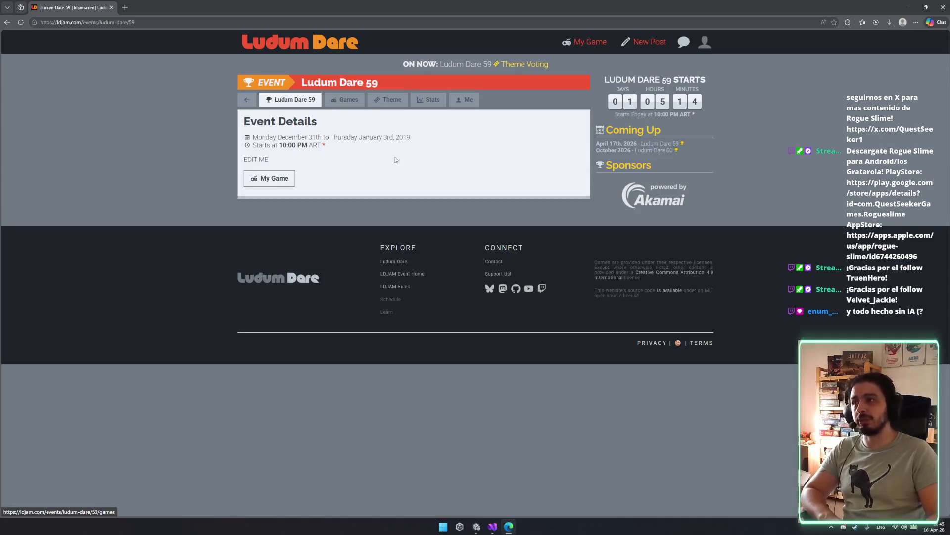
{"action": "left_click", "coordinate": [247, 99]}
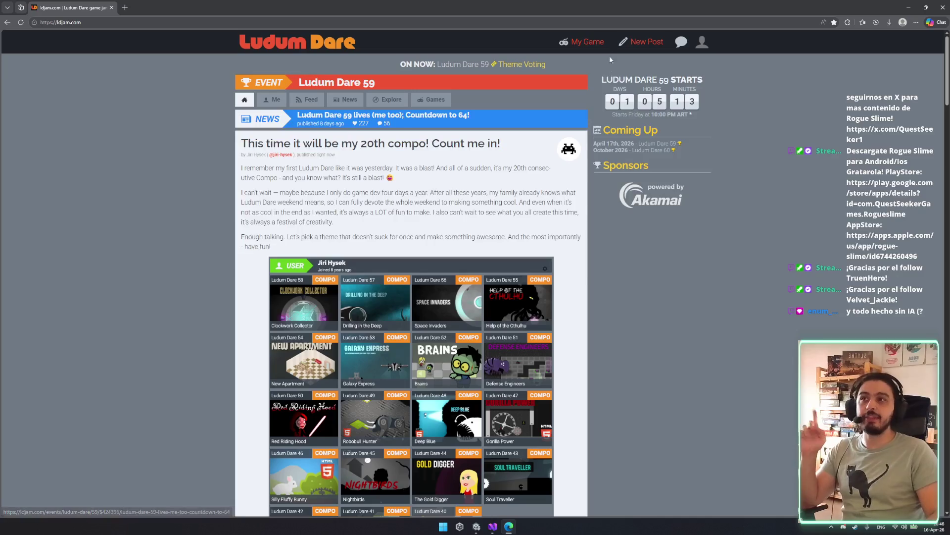
- Open Ludum Dare 59 Theme Voting and highlight the full Final Round theme list
{"action": "left_click", "coordinate": [515, 64]}
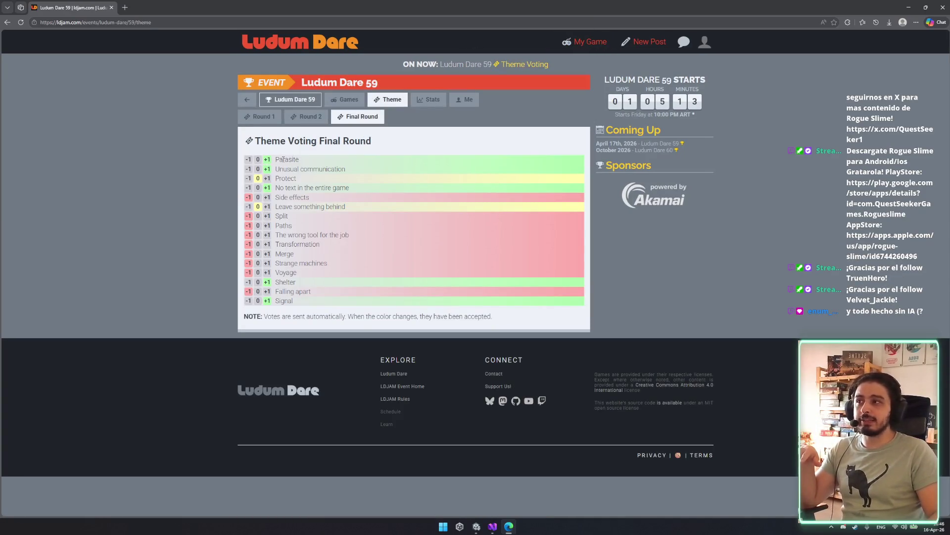
{"action": "left_click_drag", "start_coordinate": [283, 159], "coordinate": [385, 307]}
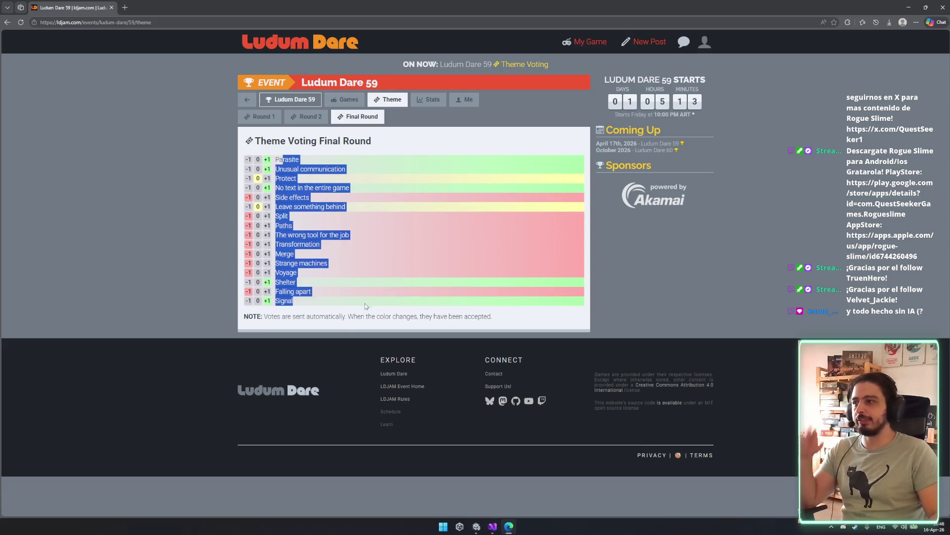
{"action": "left_click", "coordinate": [373, 294]}
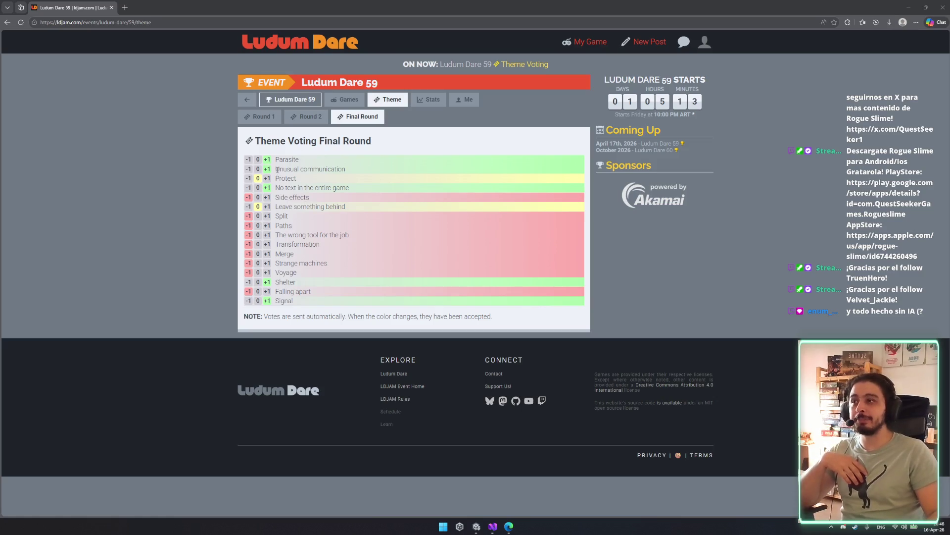
- Highlight the themes being discussed: Unusual communication, Parasite, No text in the entire game, Shelter
{"action": "left_click_drag", "start_coordinate": [353, 170], "coordinate": [275, 171]}
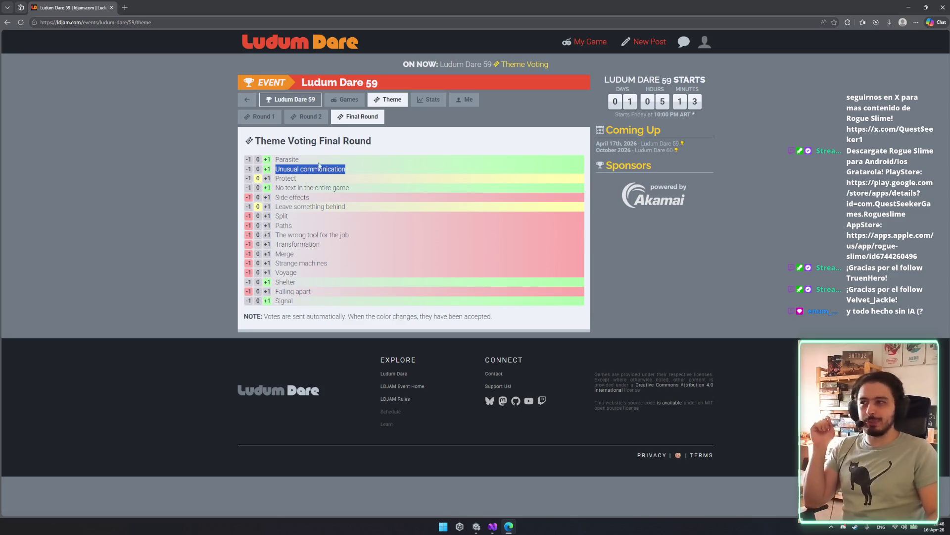
{"action": "left_click", "coordinate": [292, 168]}
{"action": "mouse_move", "coordinate": [279, 168]}
{"action": "left_mouse_down"}
{"action": "mouse_move", "coordinate": [368, 171]}
{"action": "mouse_move", "coordinate": [280, 169]}
{"action": "mouse_move", "coordinate": [275, 160]}
{"action": "mouse_move", "coordinate": [276, 169]}
{"action": "left_mouse_up"}
{"action": "left_click", "coordinate": [364, 169]}
{"action": "double_click", "coordinate": [287, 159]}
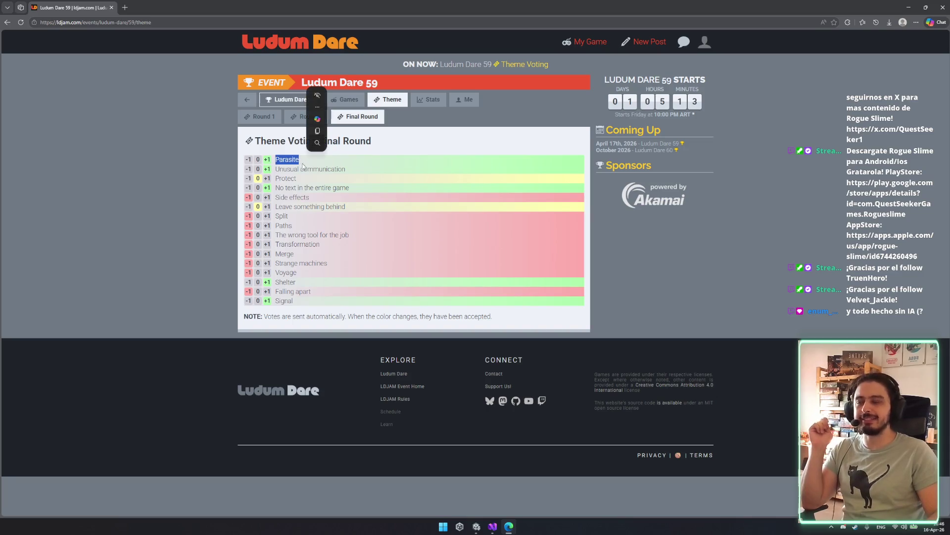
{"action": "left_click", "coordinate": [368, 192]}
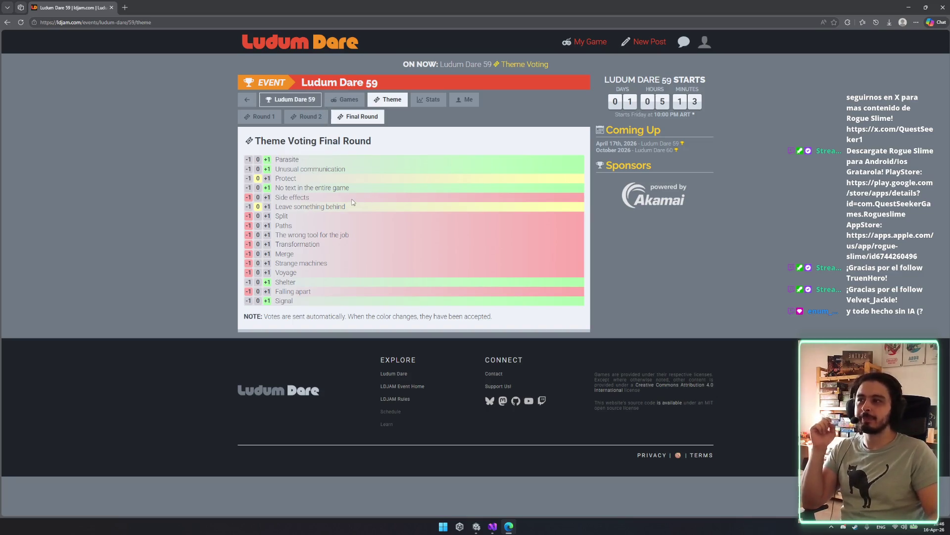
{"action": "mouse_move", "coordinate": [349, 187]}
{"action": "left_mouse_down"}
{"action": "mouse_move", "coordinate": [285, 188]}
{"action": "mouse_move", "coordinate": [353, 188]}
{"action": "left_mouse_up"}
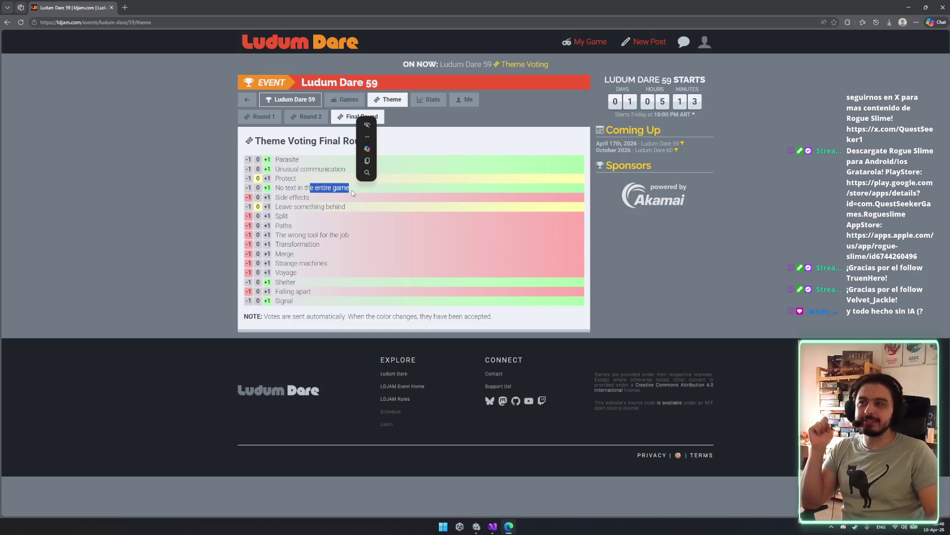
{"action": "left_click", "coordinate": [379, 201]}
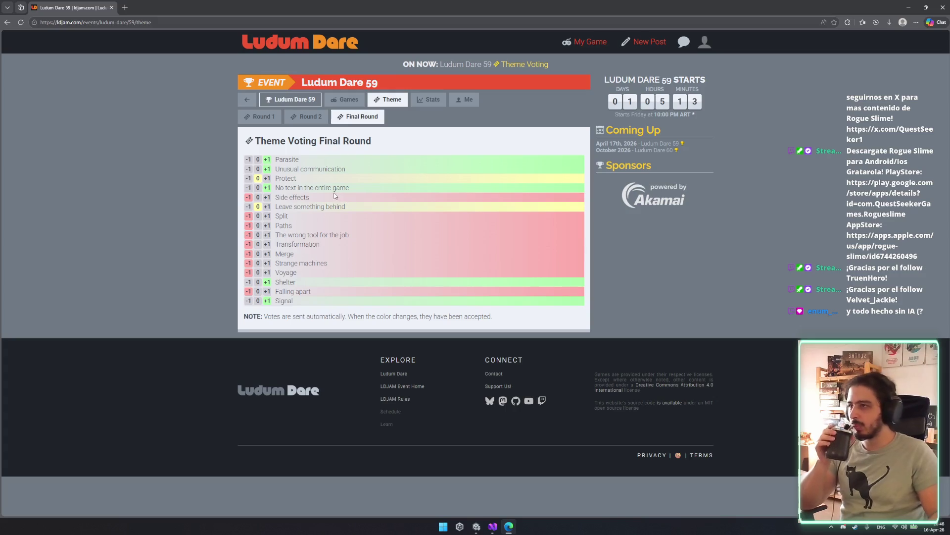
{"action": "left_click_drag", "start_coordinate": [356, 281], "coordinate": [350, 235]}
{"action": "left_click", "coordinate": [364, 251]}
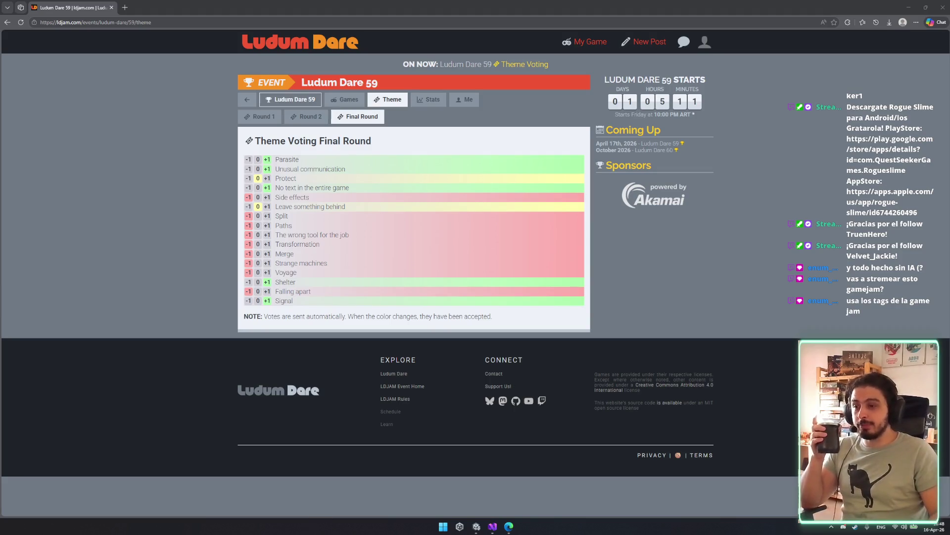
- Open a new blank tab beside the Ludum Dare 59 voting tab
{"action": "left_click", "coordinate": [124, 7]}
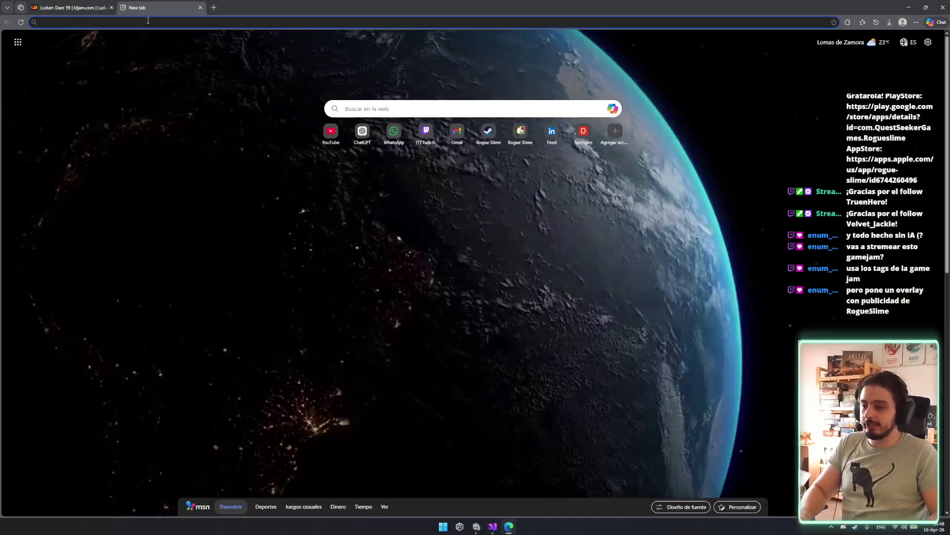
- Load the Rogue Slime: PC Edition Steam page and browse its screenshots, including the island map
{"action": "type", "text": "rogue"}
{"action": "key", "text": "Down"}
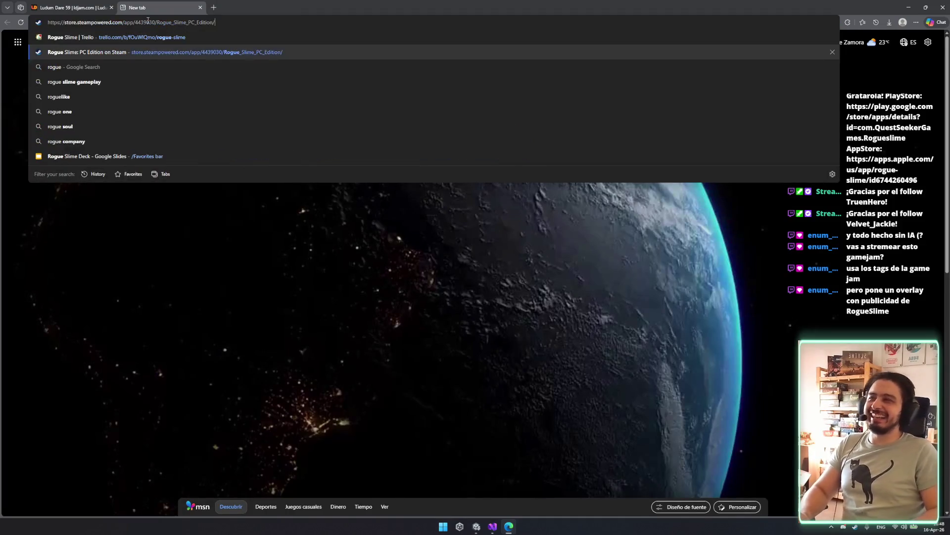
{"action": "key", "text": "Return"}
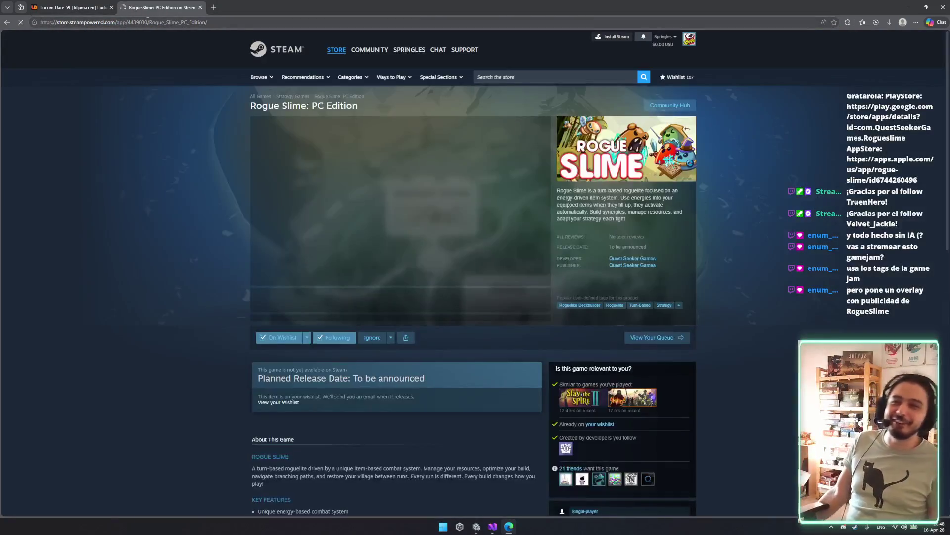
{"action": "left_click", "coordinate": [398, 303]}
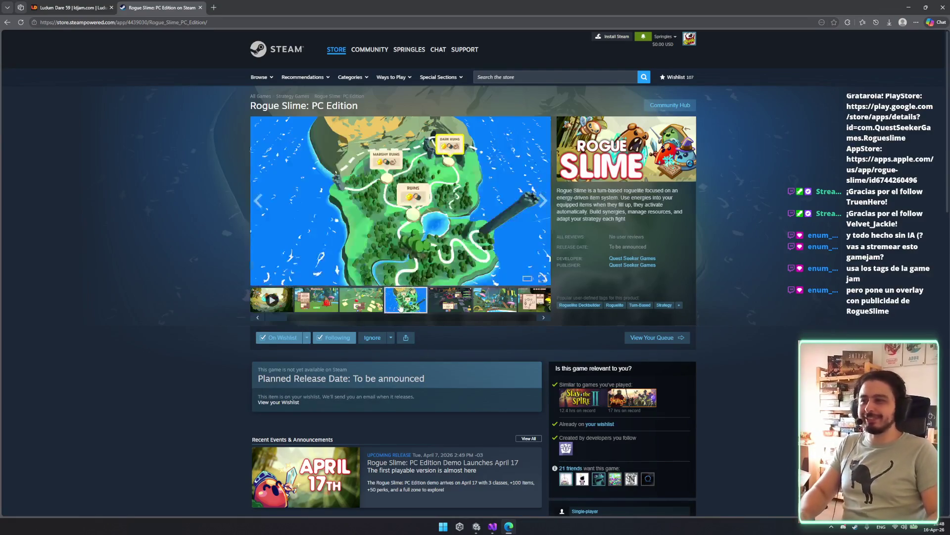
{"action": "scroll", "coordinate": [479, 300], "scroll_direction": "down", "scroll_amount": 4}
{"action": "scroll", "coordinate": [479, 301], "scroll_direction": "up", "scroll_amount": 4}
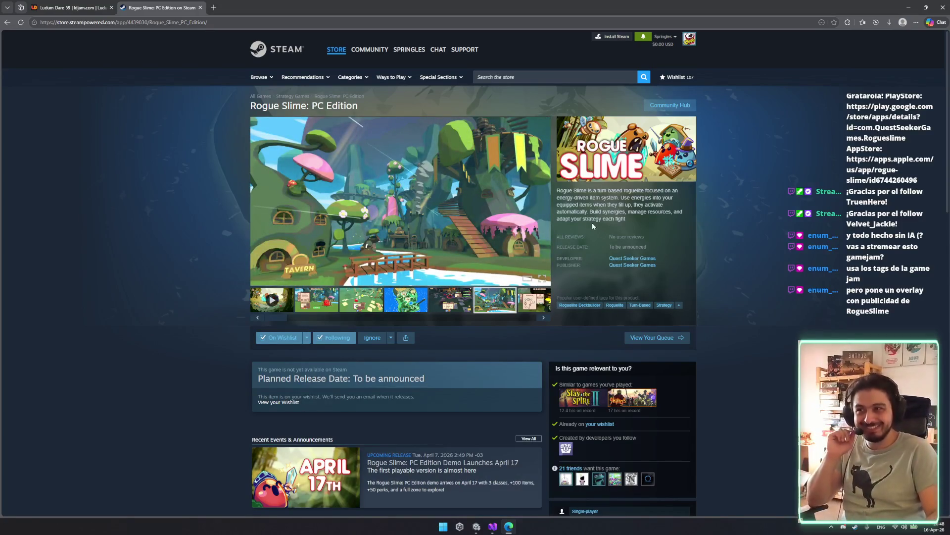
{"action": "scroll", "coordinate": [515, 284], "scroll_direction": "down", "scroll_amount": 1}
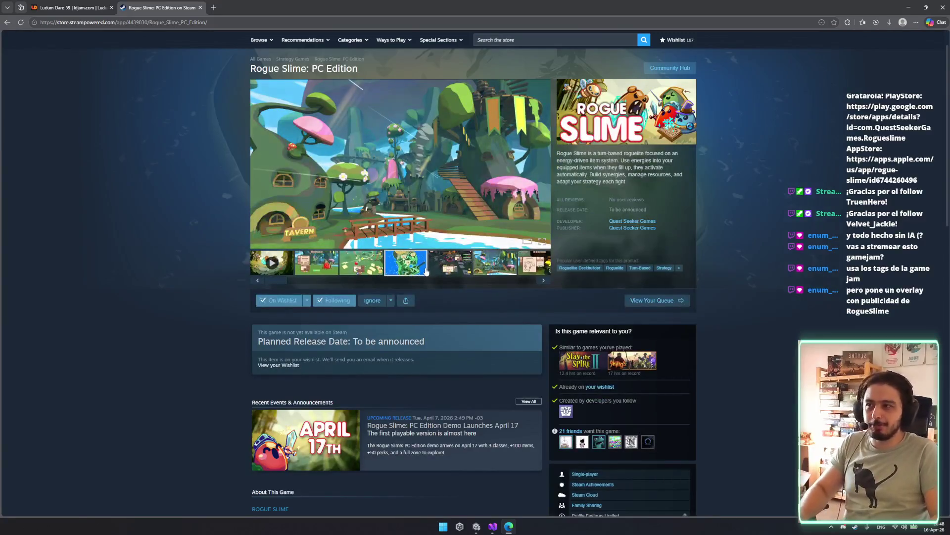
{"action": "left_click", "coordinate": [425, 270]}
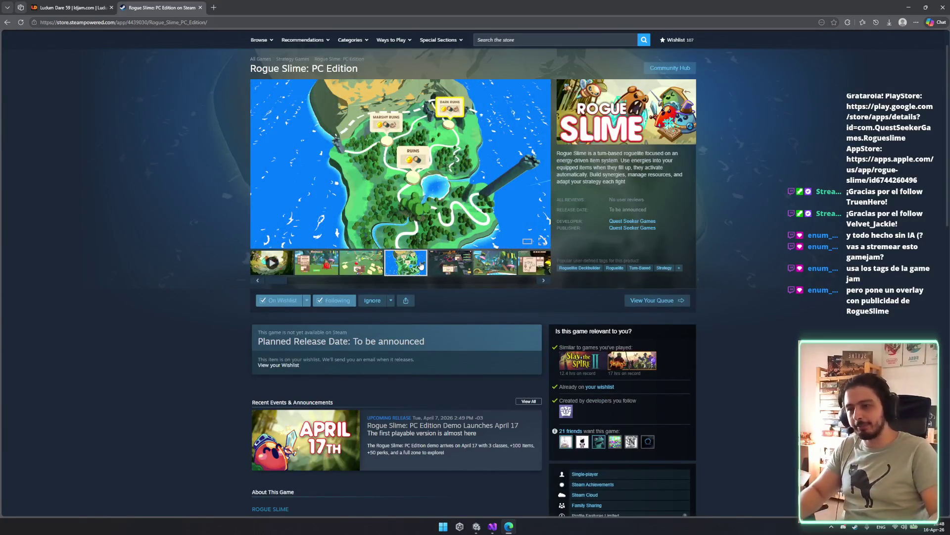
{"action": "scroll", "coordinate": [435, 257], "scroll_direction": "down", "scroll_amount": 3}
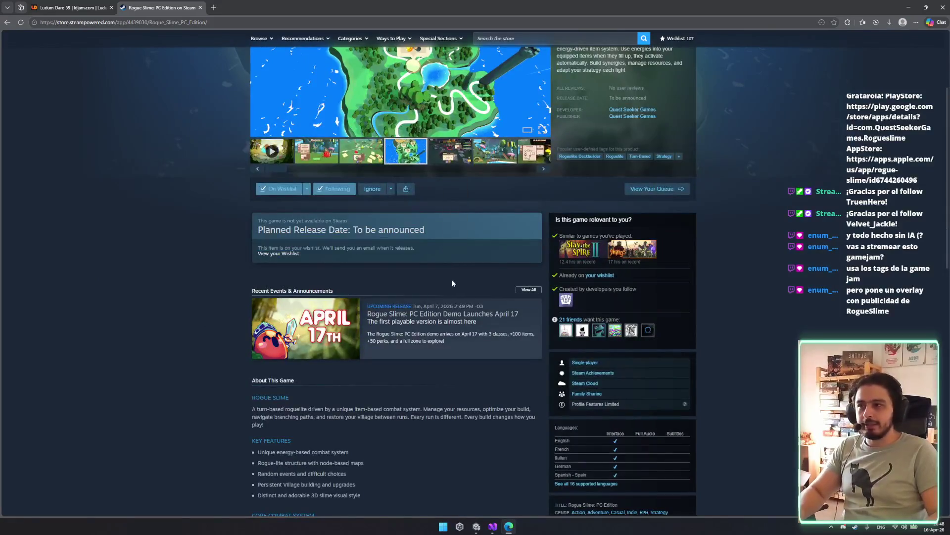
{"action": "scroll", "coordinate": [453, 283], "scroll_direction": "down", "scroll_amount": 4}
{"action": "scroll", "coordinate": [372, 240], "scroll_direction": "up", "scroll_amount": 6}
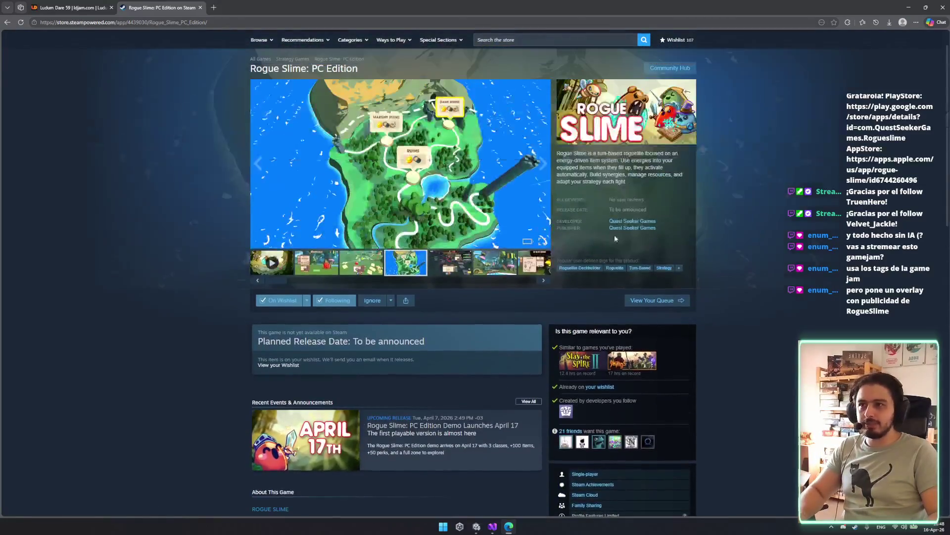
{"action": "scroll", "coordinate": [615, 239], "scroll_direction": "up", "scroll_amount": 1}
- Search the Steam store for 'rogue slime' and open the $7.99 Rogue Slime page
{"action": "left_click", "coordinate": [584, 79]}
{"action": "type", "text": "rogue s"}
{"action": "type", "text": "lime"}
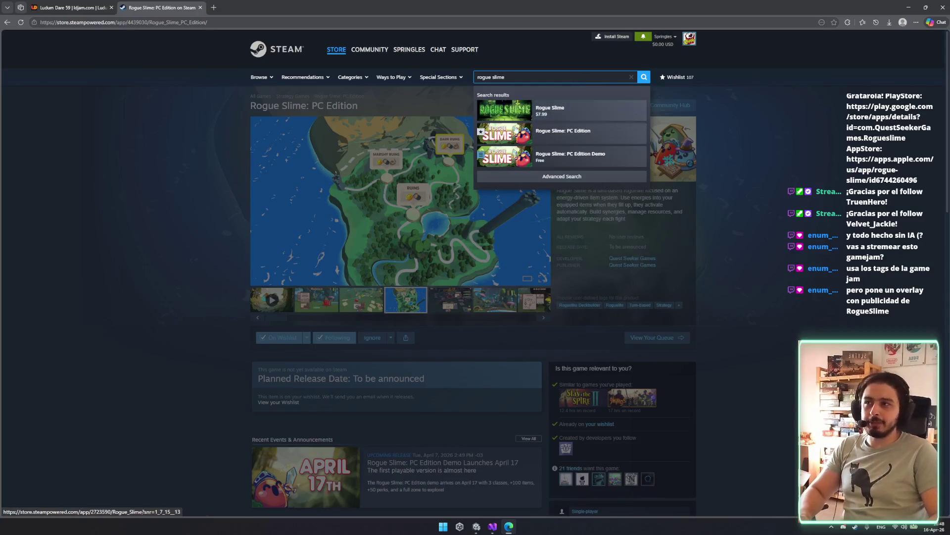
{"action": "left_click", "coordinate": [518, 116]}
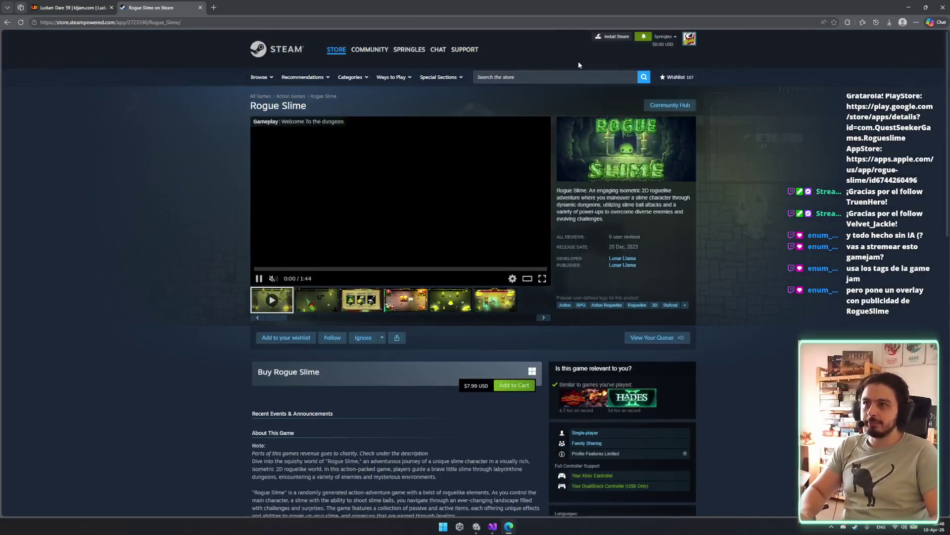
{"action": "left_click", "coordinate": [583, 79]}
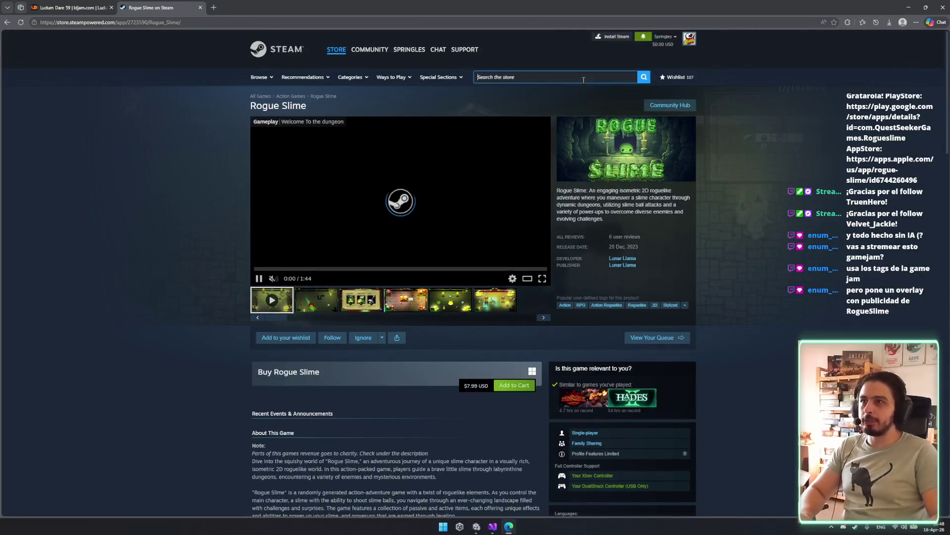
- Open the Rogue Slime: PC Edition Demo page, check its 17 Apr 2026 release date and screenshots
{"action": "type", "text": "rogue slime"}
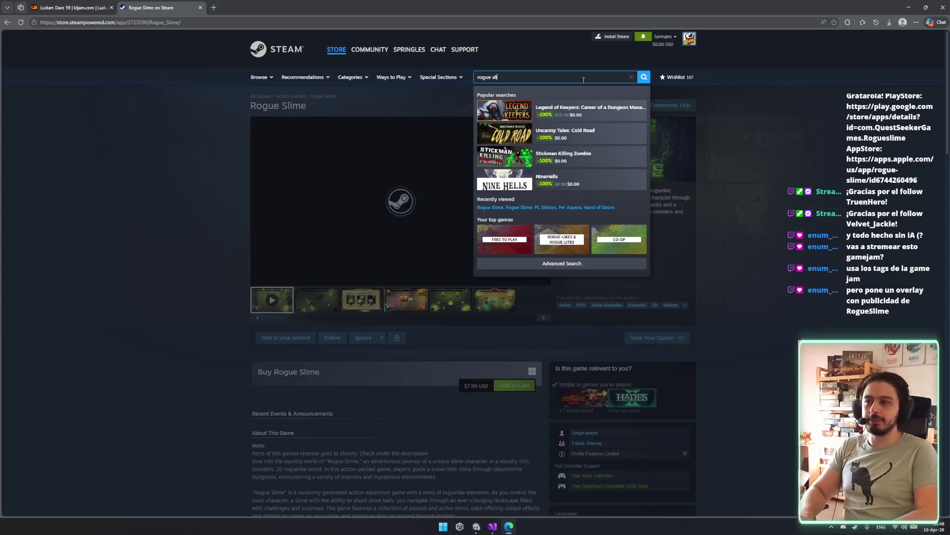
{"action": "left_click", "coordinate": [583, 159]}
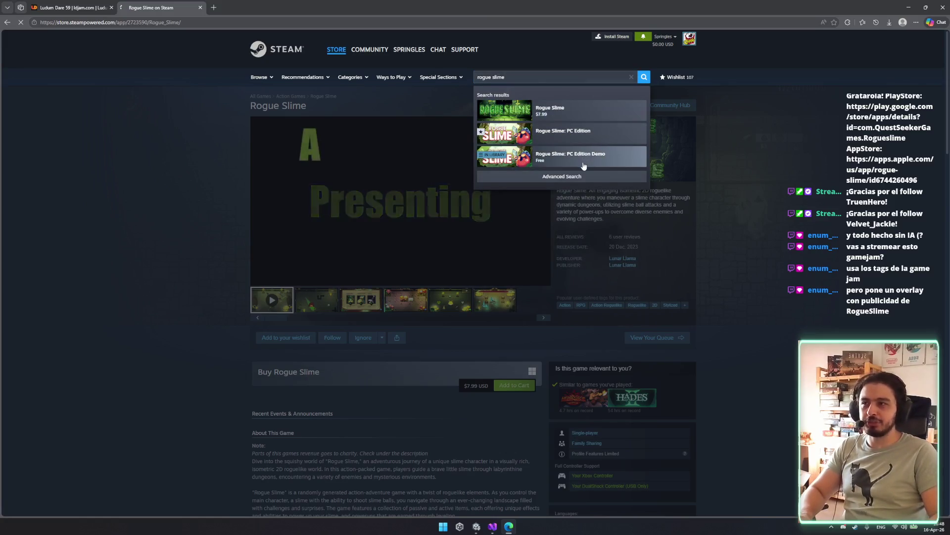
{"action": "left_click_drag", "start_coordinate": [396, 108], "coordinate": [320, 107]}
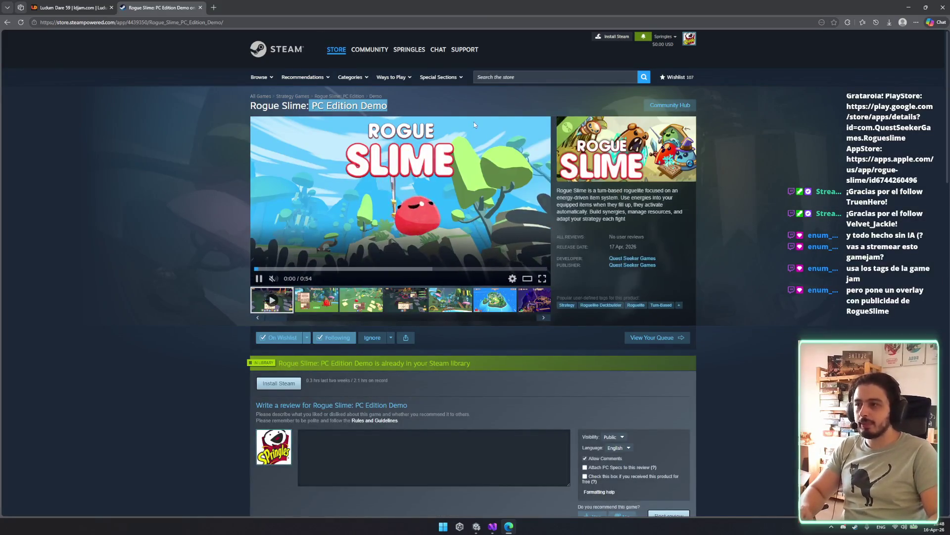
{"action": "scroll", "coordinate": [410, 306], "scroll_direction": "down", "scroll_amount": 5}
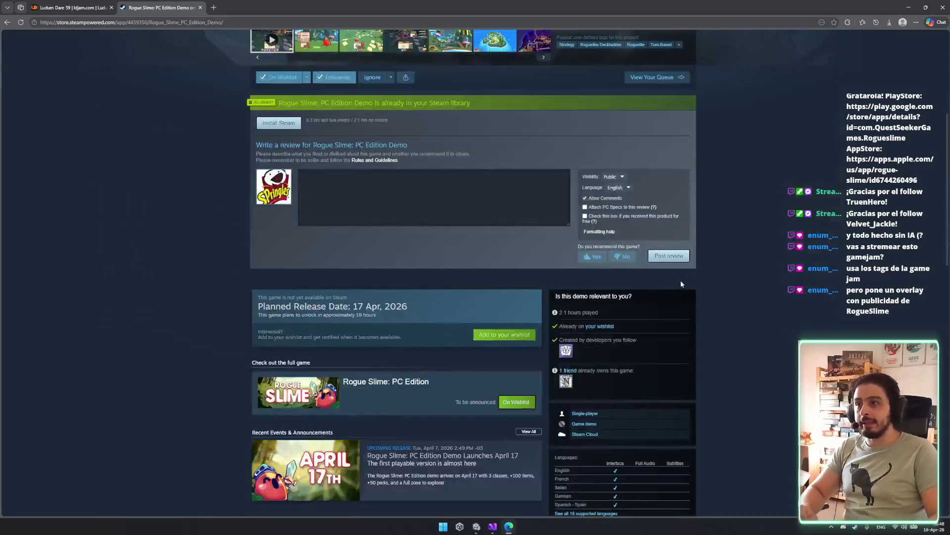
{"action": "mouse_move", "coordinate": [411, 306]}
{"action": "left_mouse_down"}
{"action": "mouse_move", "coordinate": [321, 306]}
{"action": "mouse_move", "coordinate": [354, 315]}
{"action": "mouse_move", "coordinate": [384, 313]}
{"action": "mouse_move", "coordinate": [274, 297]}
{"action": "left_mouse_up"}
{"action": "left_click", "coordinate": [386, 311]}
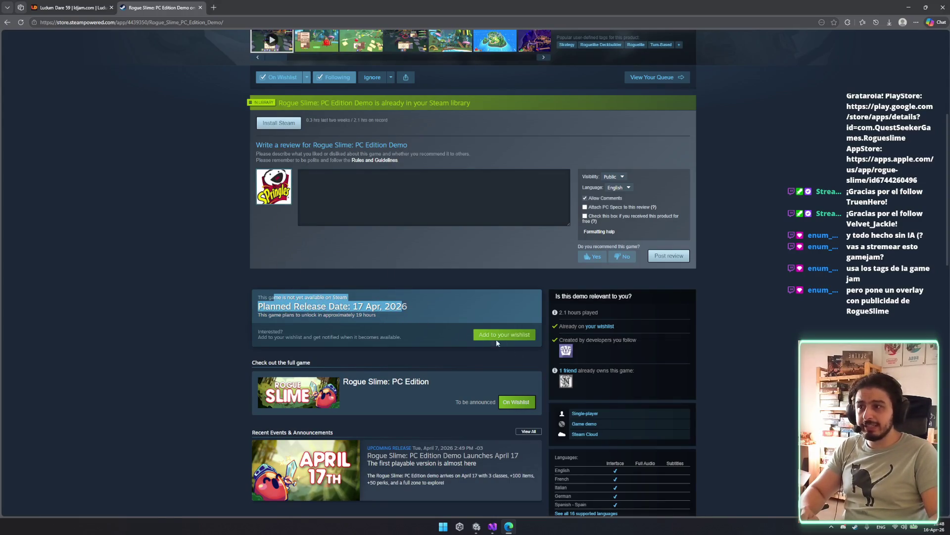
{"action": "left_click", "coordinate": [441, 320]}
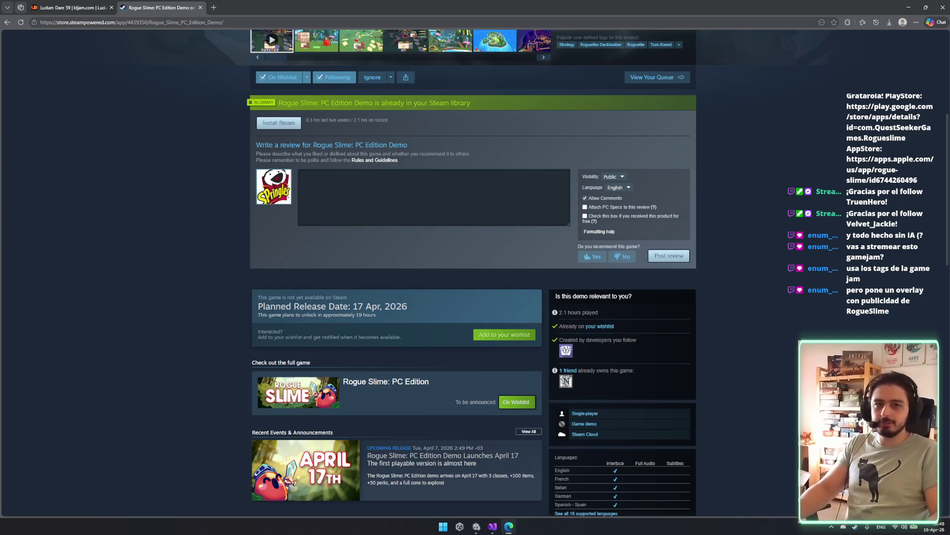
{"action": "scroll", "coordinate": [424, 267], "scroll_direction": "up", "scroll_amount": 5}
{"action": "left_click", "coordinate": [425, 267]}
{"action": "left_click", "coordinate": [448, 262]}
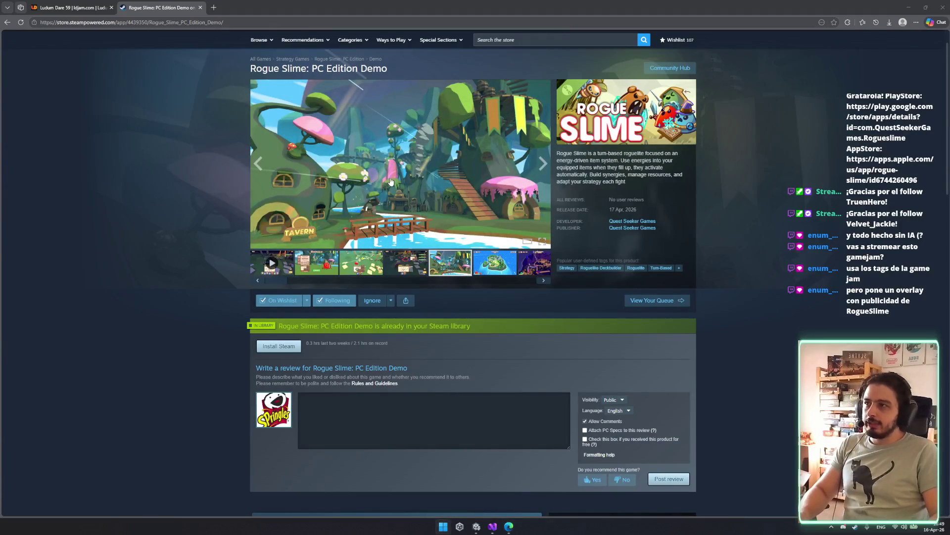
- Launch the Wishlist Actions report in Chrome
{"action": "key", "text": "super"}
{"action": "key", "text": "Escape"}
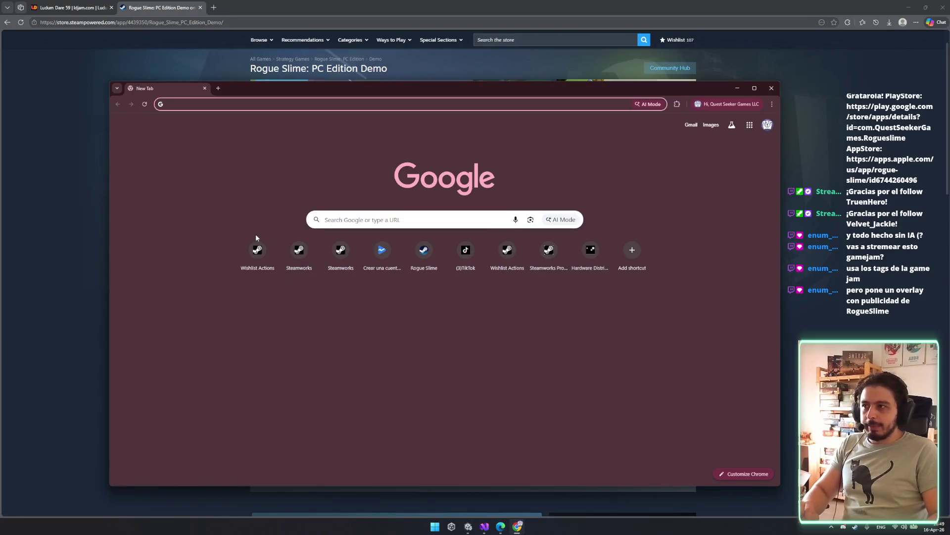
{"action": "left_click", "coordinate": [256, 247]}
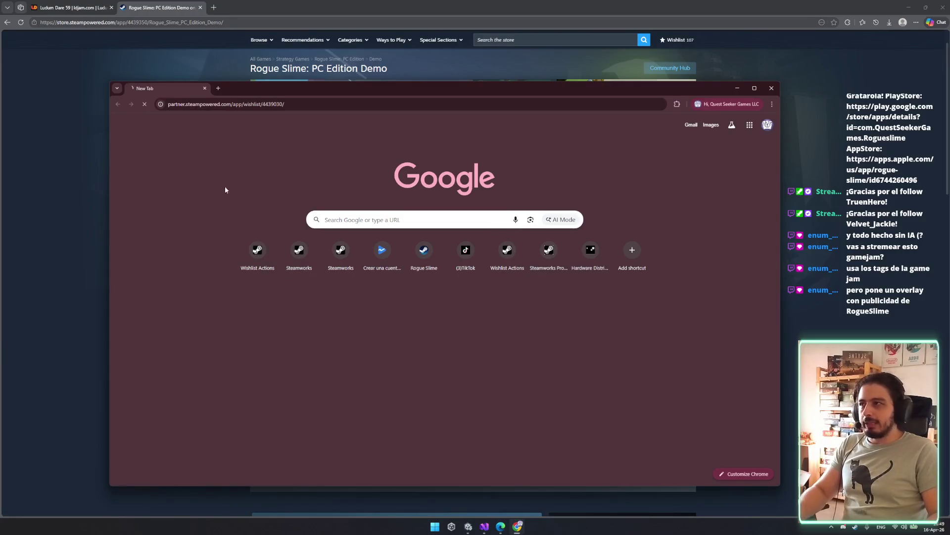
- Review the Lifetime Overview: 1,107 additions, 50 deletions, 1,056 outstanding wishes
{"action": "double_click", "coordinate": [225, 85]}
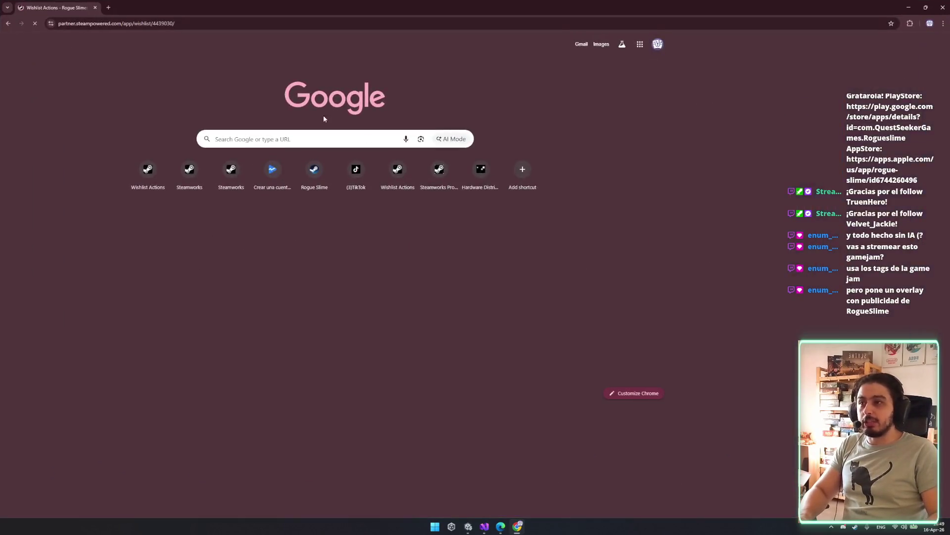
{"action": "left_click_drag", "start_coordinate": [430, 8], "coordinate": [429, 45]}
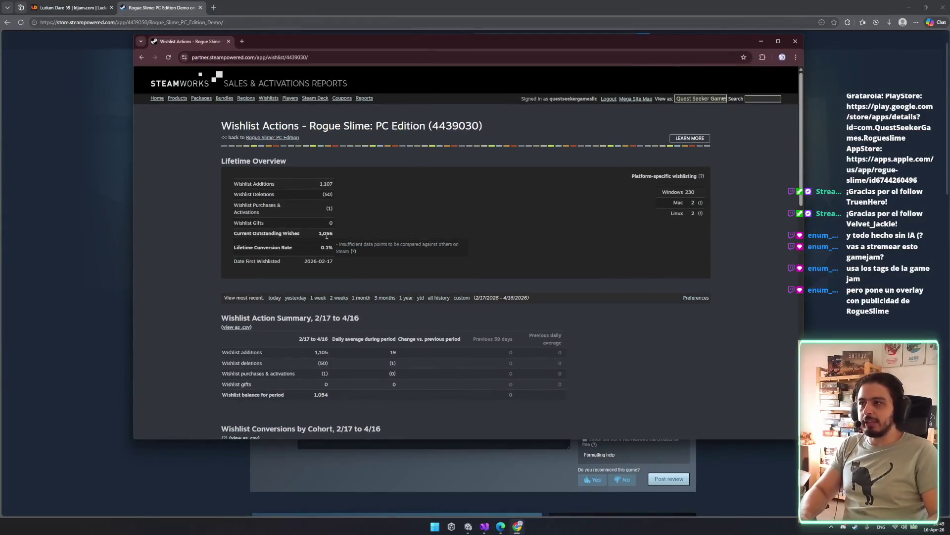
{"action": "scroll", "coordinate": [336, 243], "scroll_direction": "down", "scroll_amount": 1}
{"action": "scroll", "coordinate": [336, 243], "scroll_direction": "down", "scroll_amount": 1}
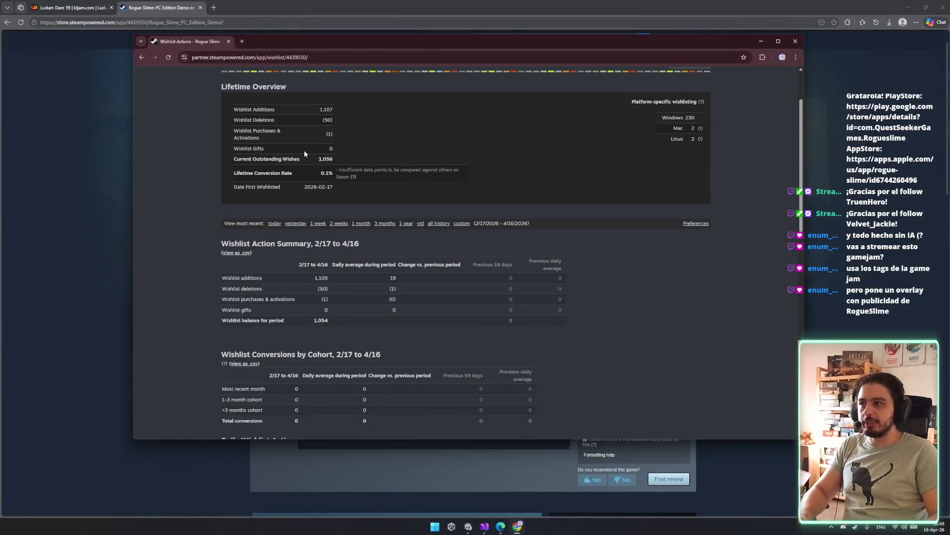
{"action": "left_click", "coordinate": [405, 134]}
{"action": "scroll", "coordinate": [327, 171], "scroll_direction": "up", "scroll_amount": 9, "text": "ctrl"}
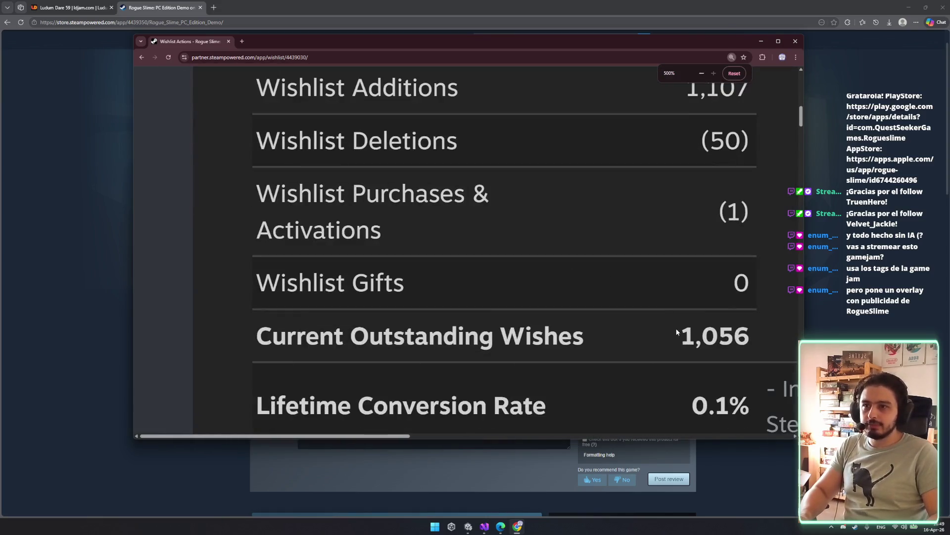
{"action": "left_click_drag", "start_coordinate": [676, 327], "coordinate": [759, 332]}
{"action": "left_click_drag", "start_coordinate": [683, 84], "coordinate": [790, 106]}
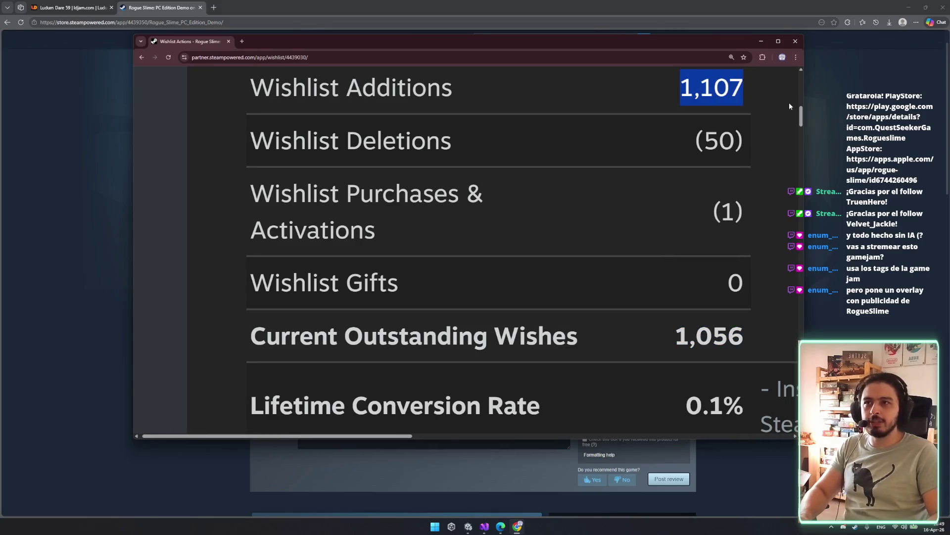
{"action": "mouse_move", "coordinate": [704, 147]}
{"action": "left_mouse_down"}
{"action": "mouse_move", "coordinate": [741, 144]}
{"action": "mouse_move", "coordinate": [703, 143]}
{"action": "mouse_move", "coordinate": [732, 142]}
{"action": "left_mouse_up"}
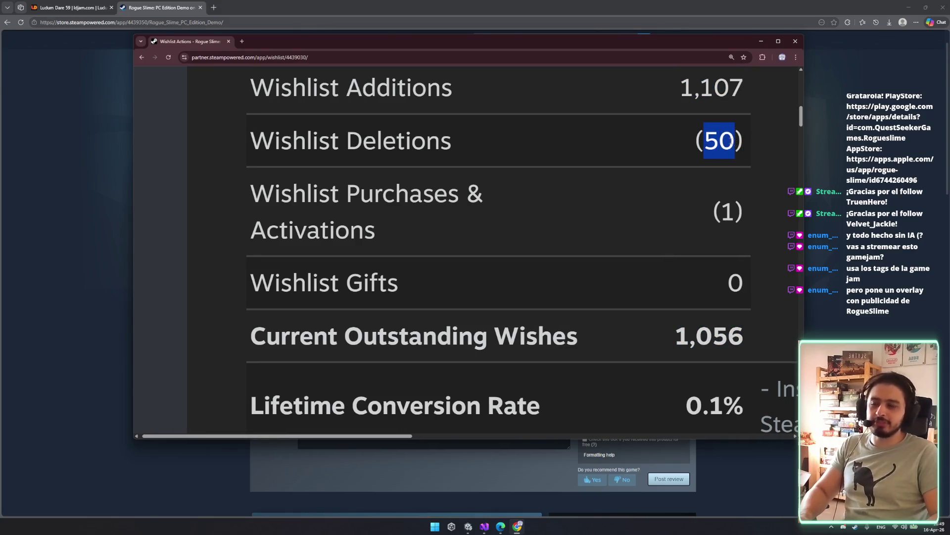
{"action": "scroll", "coordinate": [675, 185], "scroll_direction": "down", "scroll_amount": 2}
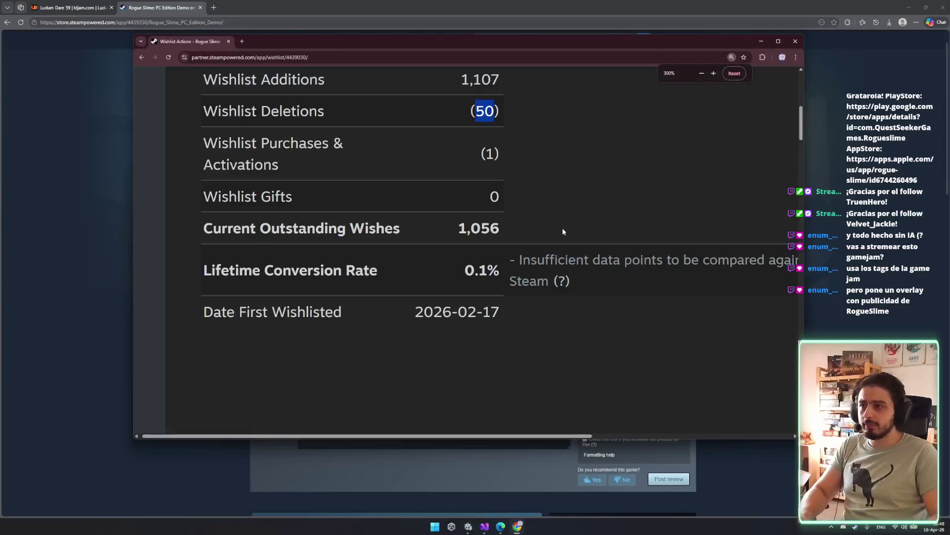
- Check the Wishlist Gifts and outstanding wishes rows, then reset page zoom to 100%
{"action": "mouse_move", "coordinate": [439, 208]}
{"action": "left_mouse_down"}
{"action": "mouse_move", "coordinate": [501, 232]}
{"action": "mouse_move", "coordinate": [451, 227]}
{"action": "mouse_move", "coordinate": [513, 238]}
{"action": "left_mouse_up"}
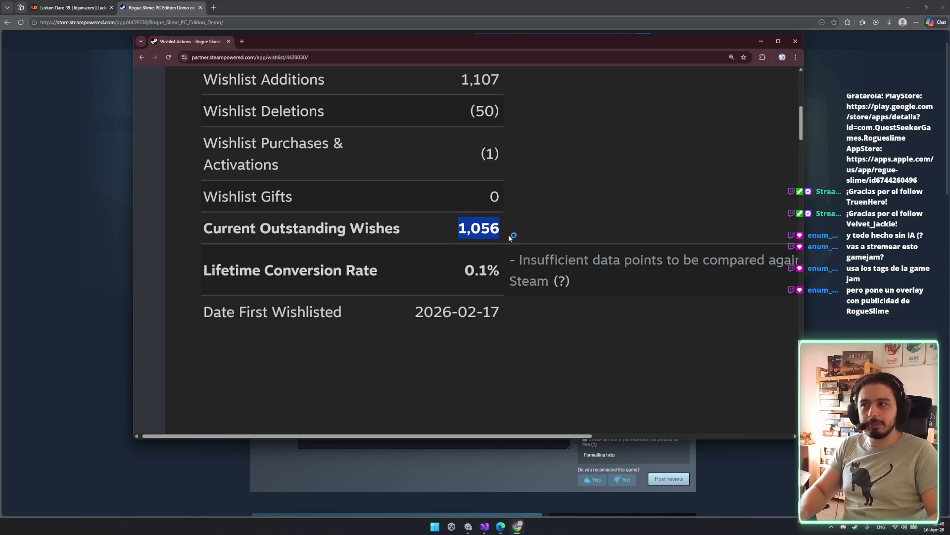
{"action": "scroll", "coordinate": [597, 233], "scroll_direction": "down", "scroll_amount": 1}
{"action": "scroll", "coordinate": [597, 234], "scroll_direction": "down", "scroll_amount": 5, "text": "ctrl"}
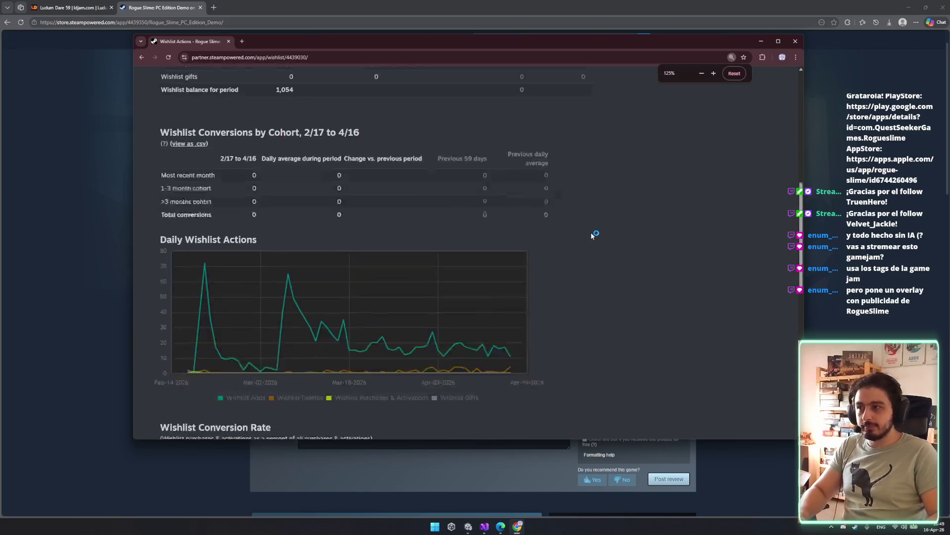
{"action": "scroll", "coordinate": [498, 225], "scroll_direction": "up", "scroll_amount": 4}
{"action": "scroll", "coordinate": [499, 225], "scroll_direction": "up", "scroll_amount": 3}
{"action": "scroll", "coordinate": [340, 256], "scroll_direction": "up", "scroll_amount": 2, "text": "ctrl"}
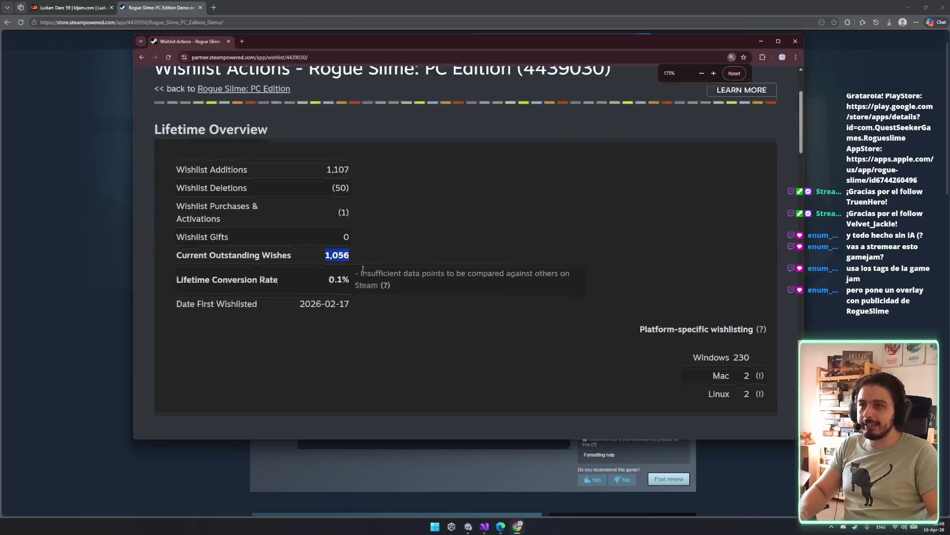
{"action": "left_click_drag", "start_coordinate": [320, 253], "coordinate": [385, 254]}
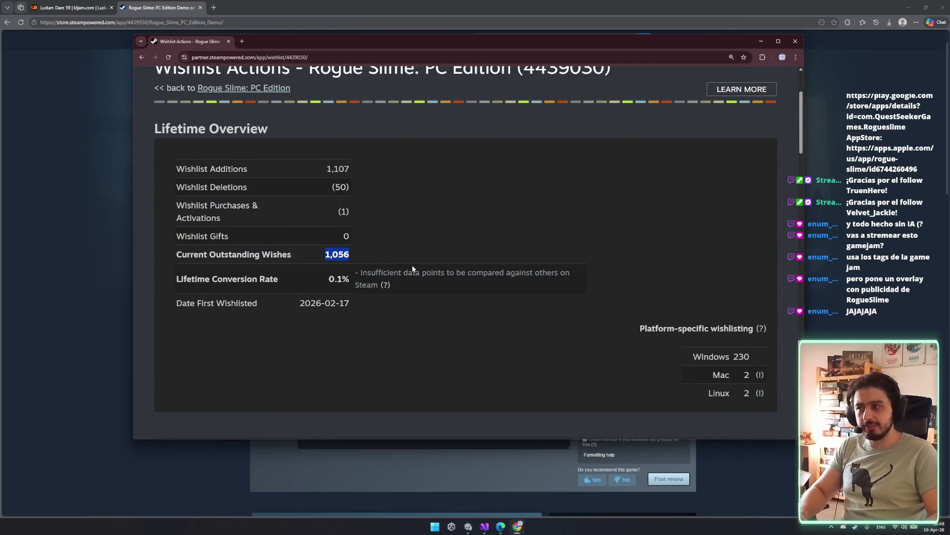
{"action": "scroll", "coordinate": [441, 296], "scroll_direction": "down", "scroll_amount": 1, "text": "ctrl"}
{"action": "scroll", "coordinate": [440, 300], "scroll_direction": "down", "scroll_amount": 6, "text": "ctrl"}
{"action": "left_click", "coordinate": [734, 73]}
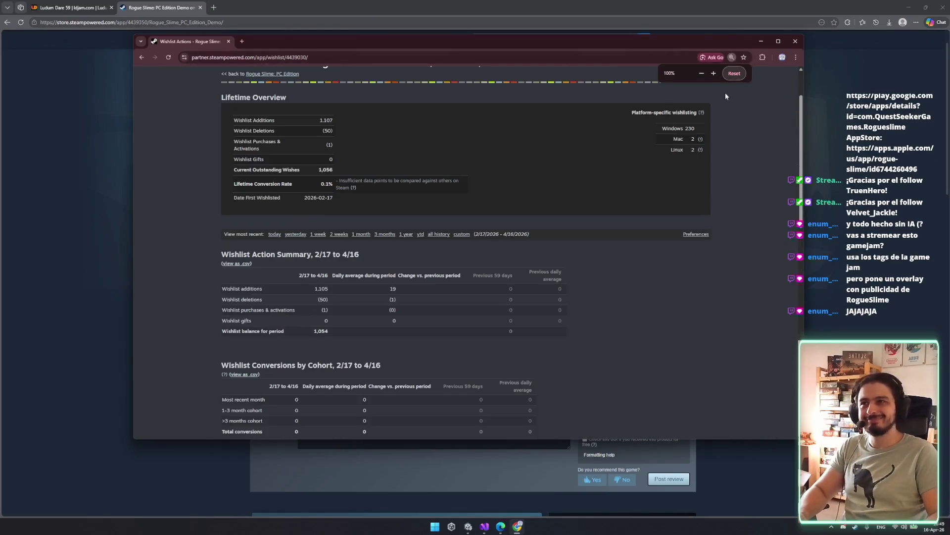
- Review the country table from United States to Total and Latin America adds and deletes
{"action": "scroll", "coordinate": [643, 289], "scroll_direction": "down", "scroll_amount": 15}
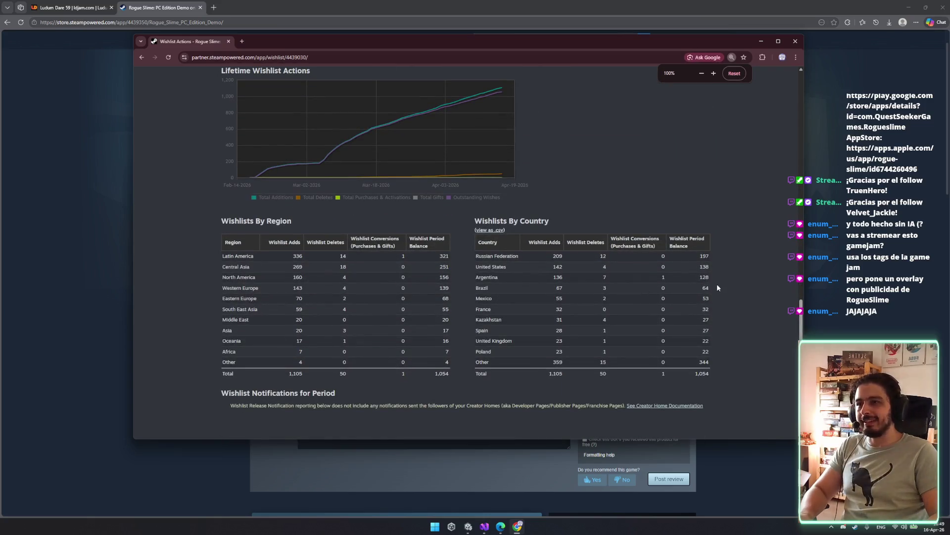
{"action": "left_click_drag", "start_coordinate": [511, 256], "coordinate": [578, 255]}
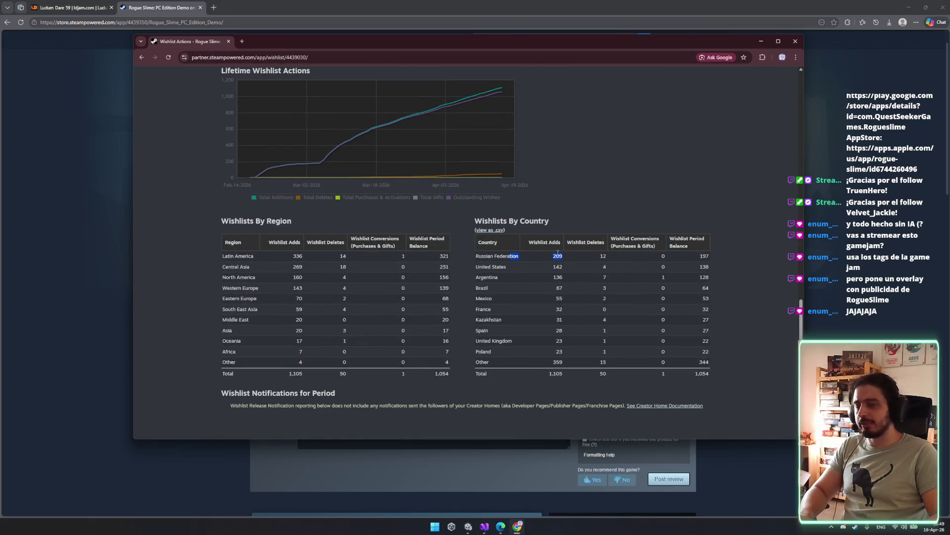
{"action": "mouse_move", "coordinate": [713, 377]}
{"action": "left_mouse_down"}
{"action": "mouse_move", "coordinate": [703, 367]}
{"action": "mouse_move", "coordinate": [514, 321]}
{"action": "mouse_move", "coordinate": [545, 268]}
{"action": "left_mouse_up"}
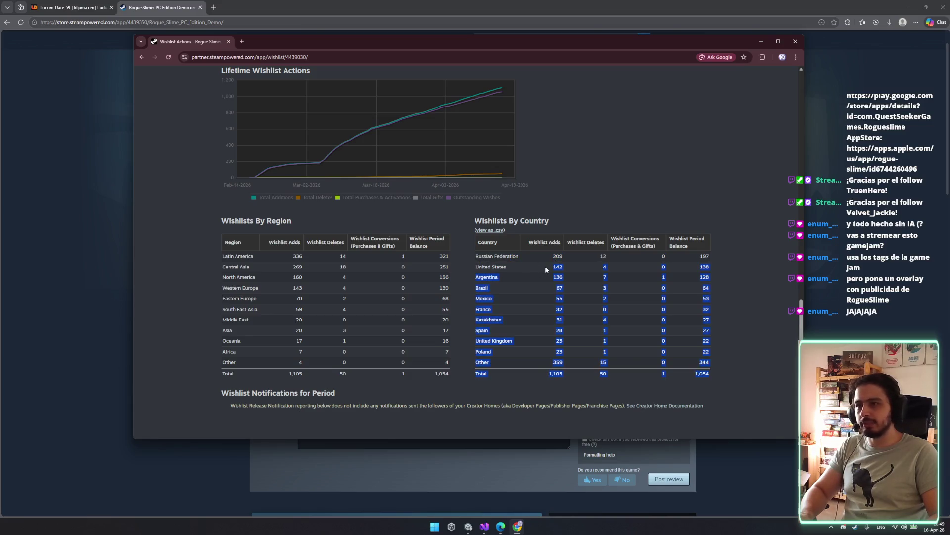
{"action": "left_click", "coordinate": [517, 279]}
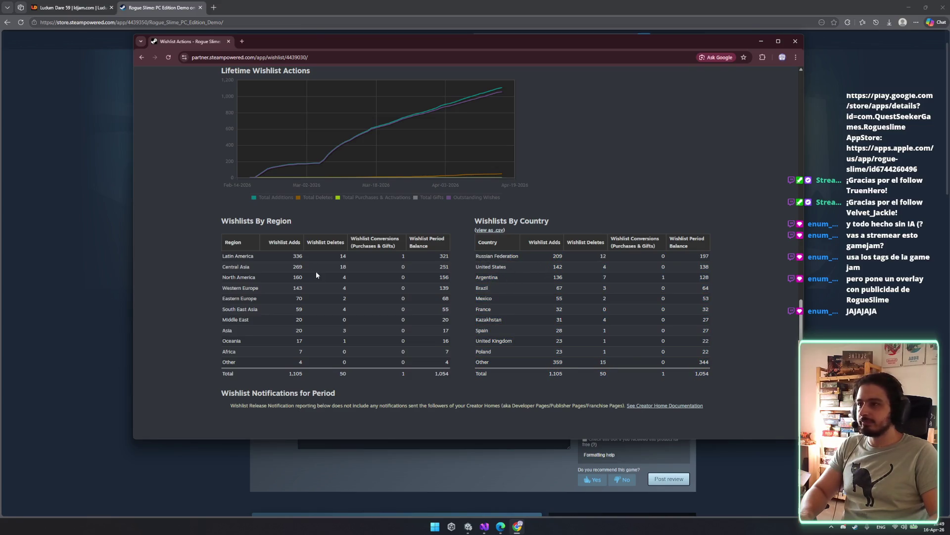
{"action": "left_click_drag", "start_coordinate": [347, 257], "coordinate": [231, 255]}
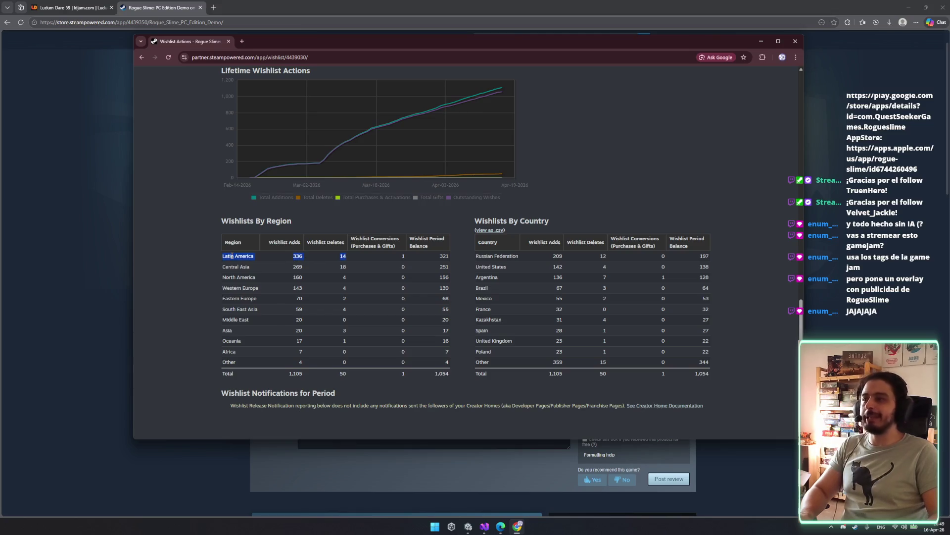
{"action": "left_click_drag", "start_coordinate": [321, 256], "coordinate": [344, 257]}
{"action": "left_click", "coordinate": [380, 279]}
- Zoom the Wishlists By Region table to 200%, restore normal size, and close the report
{"action": "key", "text": "ctrl+plus"}
{"action": "key", "text": "ctrl+plus"}
{"action": "key", "text": "ctrl+plus"}
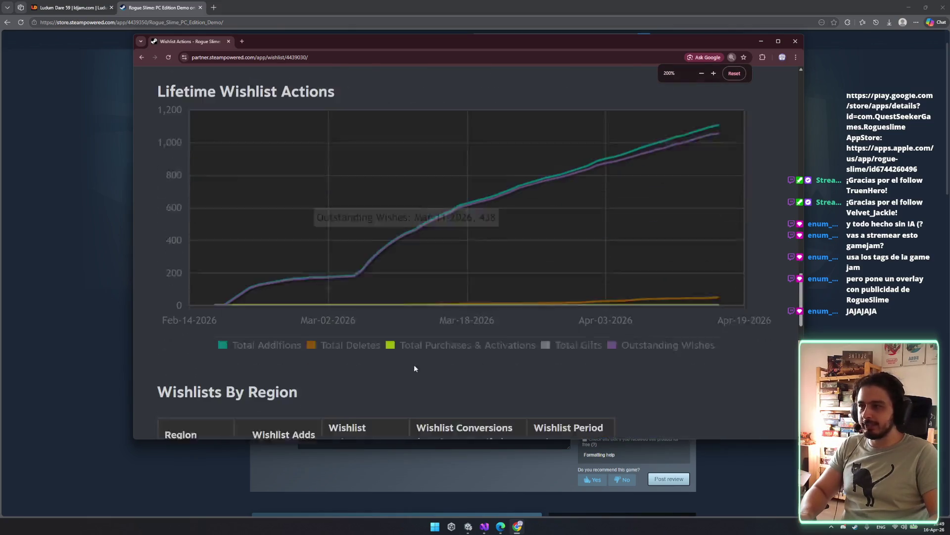
{"action": "scroll", "coordinate": [415, 364], "scroll_direction": "down", "scroll_amount": 5}
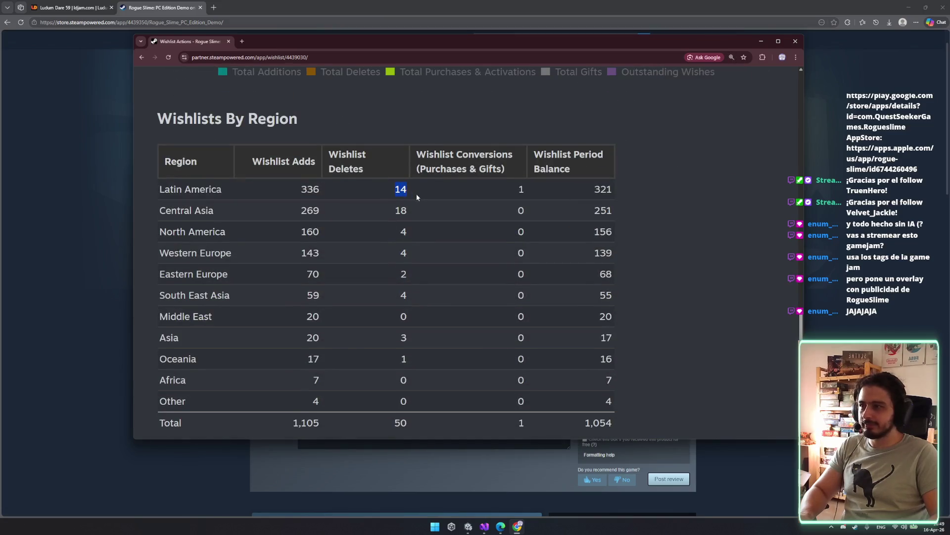
{"action": "key", "text": "ctrl+plus"}
{"action": "key", "text": "ctrl+plus"}
{"action": "key", "text": "ctrl+plus"}
{"action": "scroll", "coordinate": [582, 257], "scroll_direction": "right", "scroll_amount": 3}
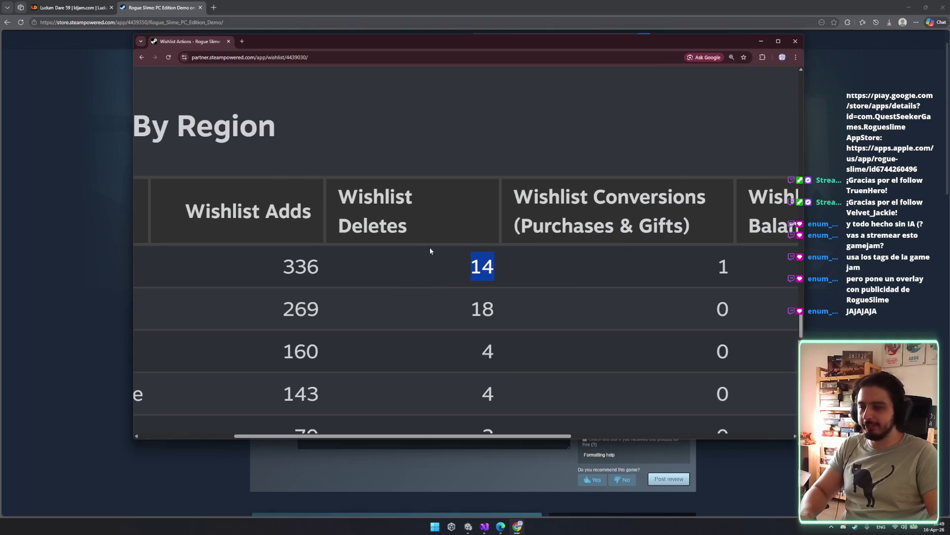
{"action": "key", "text": "ctrl+minus"}
{"action": "key", "text": "ctrl+minus"}
{"action": "key", "text": "ctrl+minus"}
{"action": "left_click", "coordinate": [795, 41]}
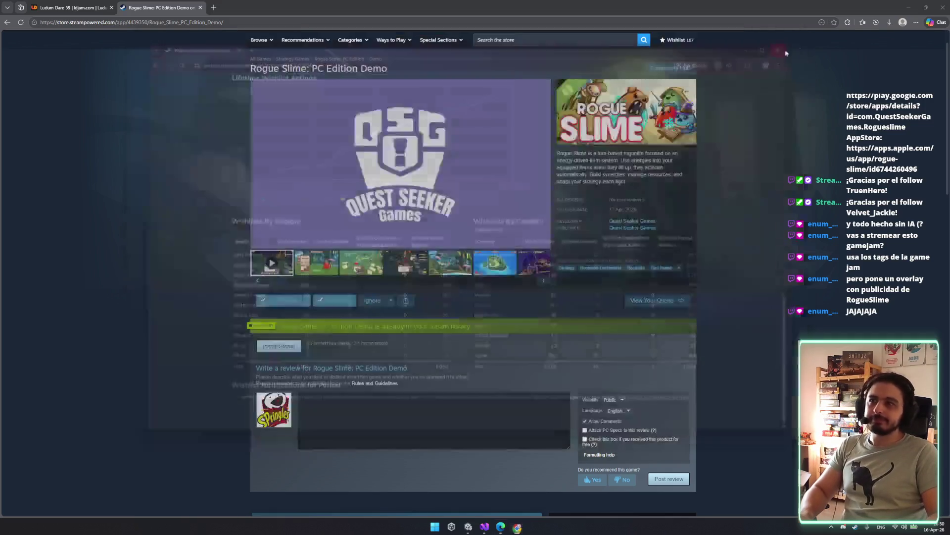
- Close the Steam store tab, leaving the Ludum Dare 59 theme voting page showing
{"action": "middle_click", "coordinate": [155, 8]}
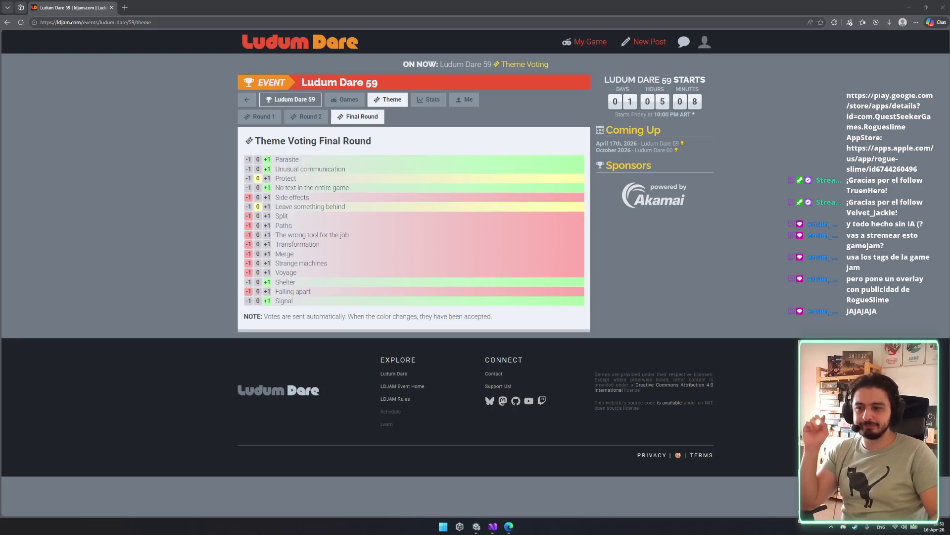
- Return to Unity, open the game's tower screen, and restore the full editor layout
{"action": "left_click", "coordinate": [909, 7]}
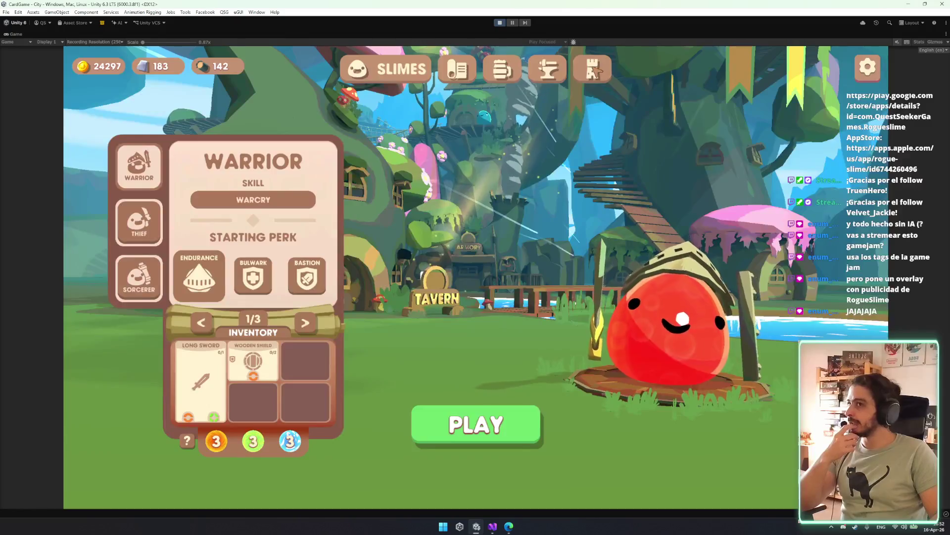
{"action": "left_click", "coordinate": [594, 69]}
{"action": "right_click", "coordinate": [20, 33]}
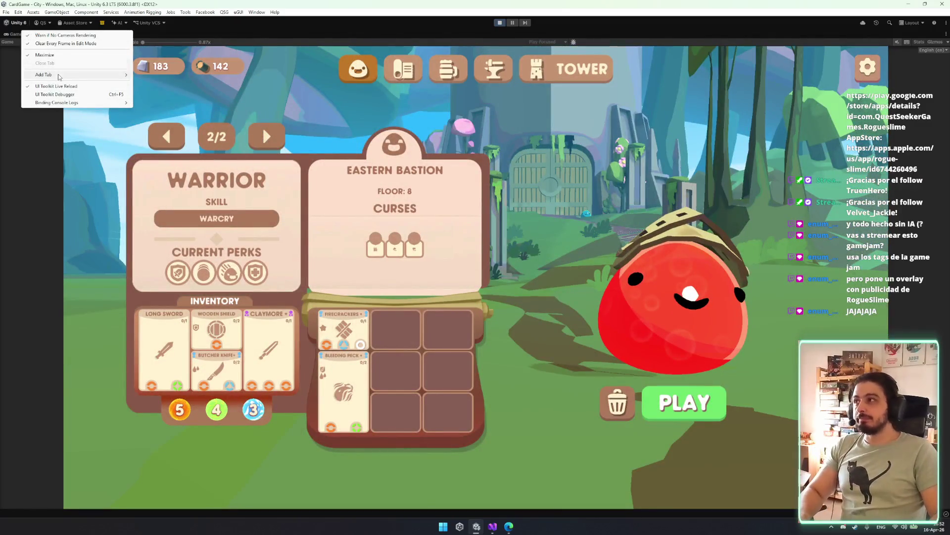
{"action": "left_click", "coordinate": [45, 55]}
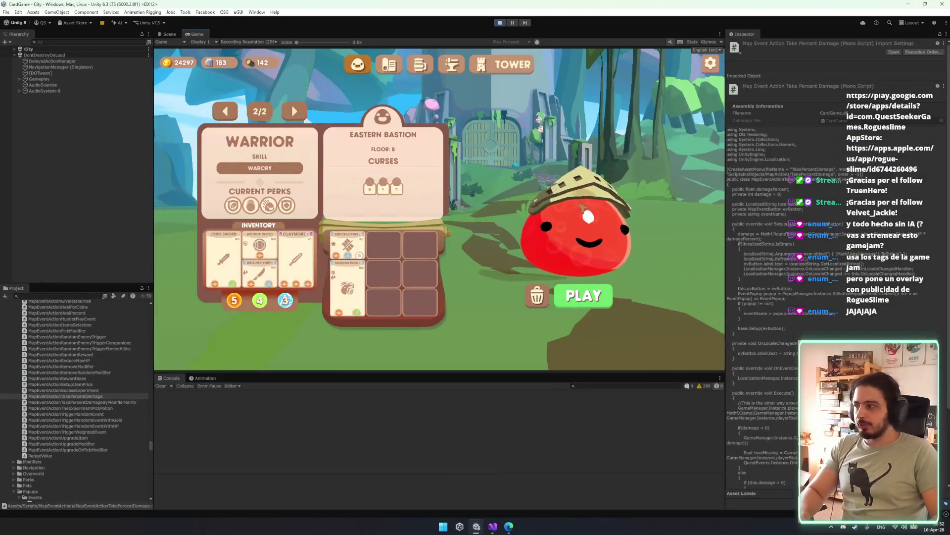
- Check the Warrior's level and perks, then start the Eastern Bastion tower run
{"action": "left_click", "coordinate": [583, 206]}
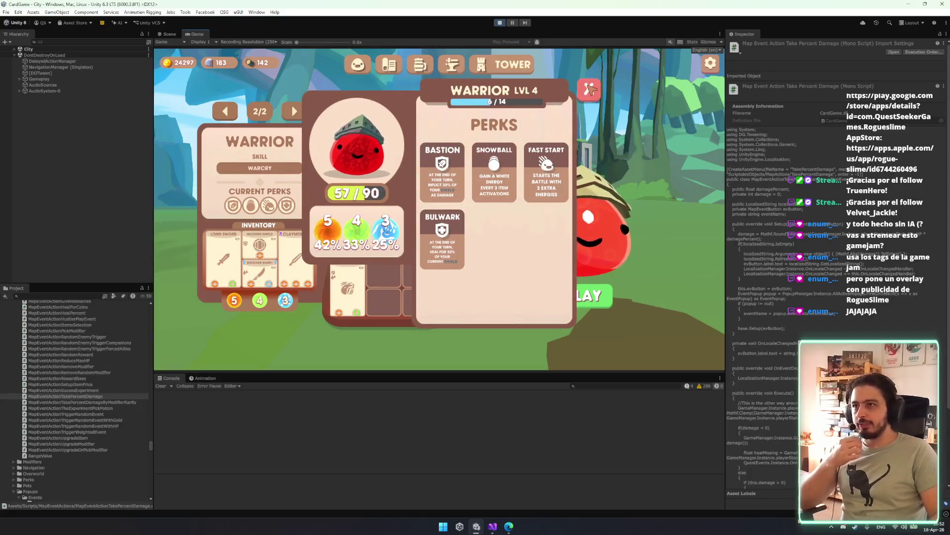
{"action": "left_click", "coordinate": [589, 89]}
{"action": "left_click", "coordinate": [577, 299]}
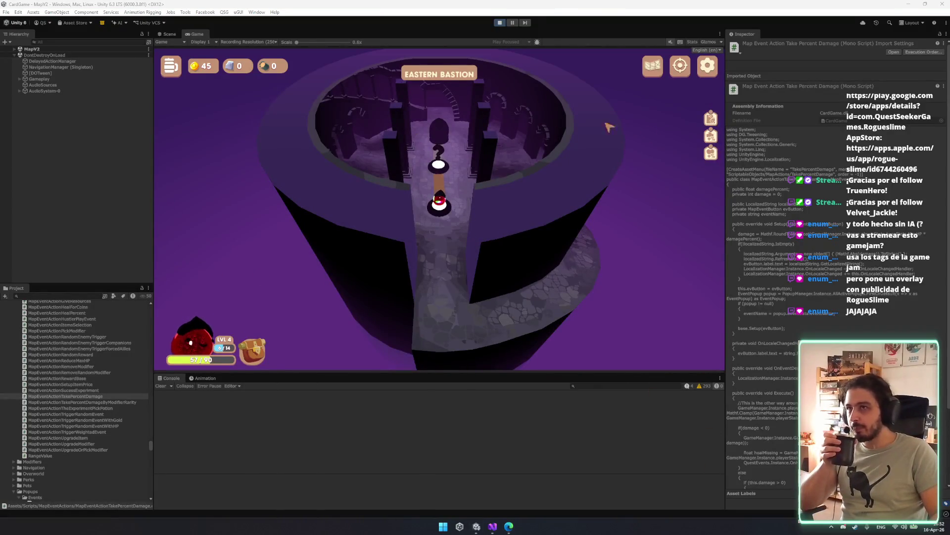
{"action": "left_click_drag", "start_coordinate": [151, 445], "coordinate": [152, 309]}
- Select the Event Tester asset in the _DEBUG folder to show its settings
{"action": "left_click", "coordinate": [68, 329]}
{"action": "left_click", "coordinate": [69, 366]}
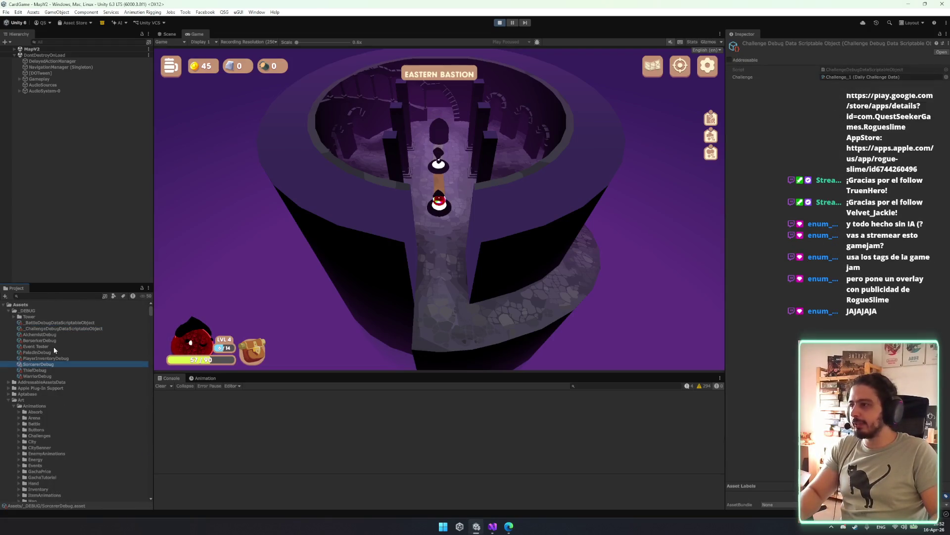
{"action": "left_click", "coordinate": [38, 346]}
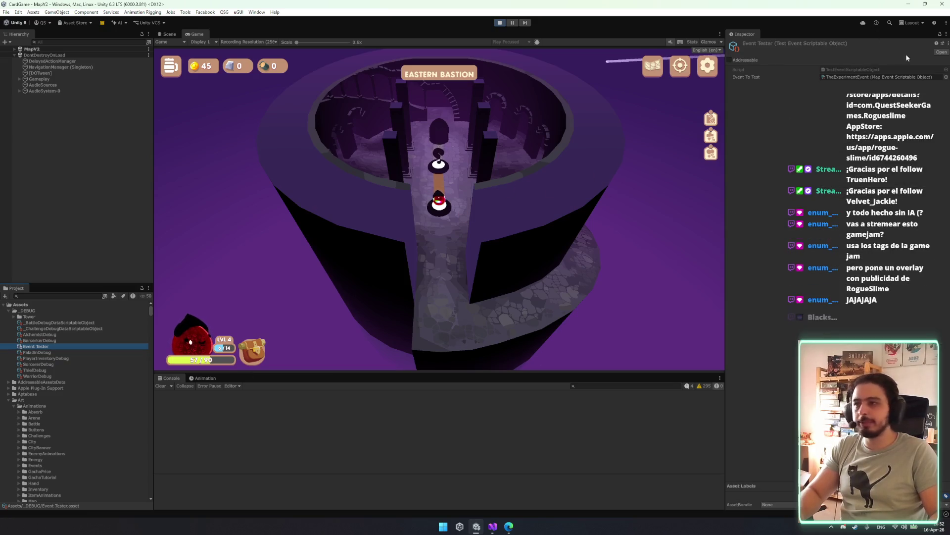
- Open the Event To Test picker centered and widened, browse the events, then return to the browser
{"action": "left_click", "coordinate": [945, 77]}
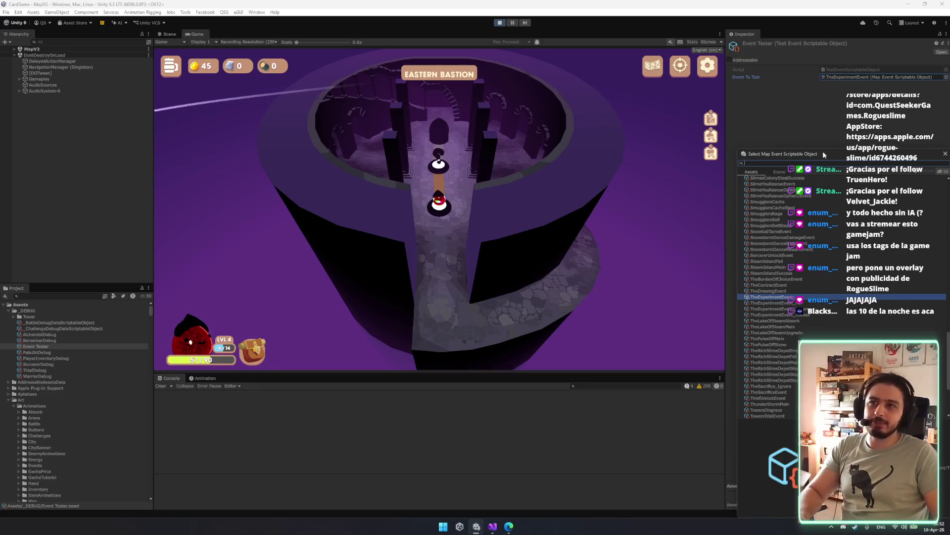
{"action": "left_click_drag", "start_coordinate": [824, 155], "coordinate": [465, 109]}
{"action": "left_click_drag", "start_coordinate": [594, 196], "coordinate": [696, 194]}
{"action": "scroll", "coordinate": [527, 225], "scroll_direction": "up", "scroll_amount": 2}
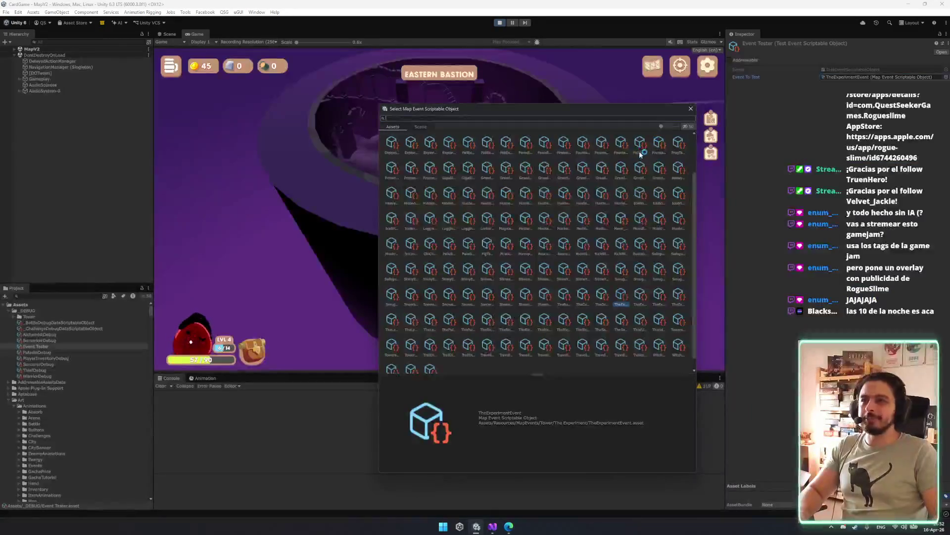
{"action": "scroll", "coordinate": [569, 237], "scroll_direction": "down", "scroll_amount": 10}
{"action": "scroll", "coordinate": [579, 259], "scroll_direction": "down", "scroll_amount": 10}
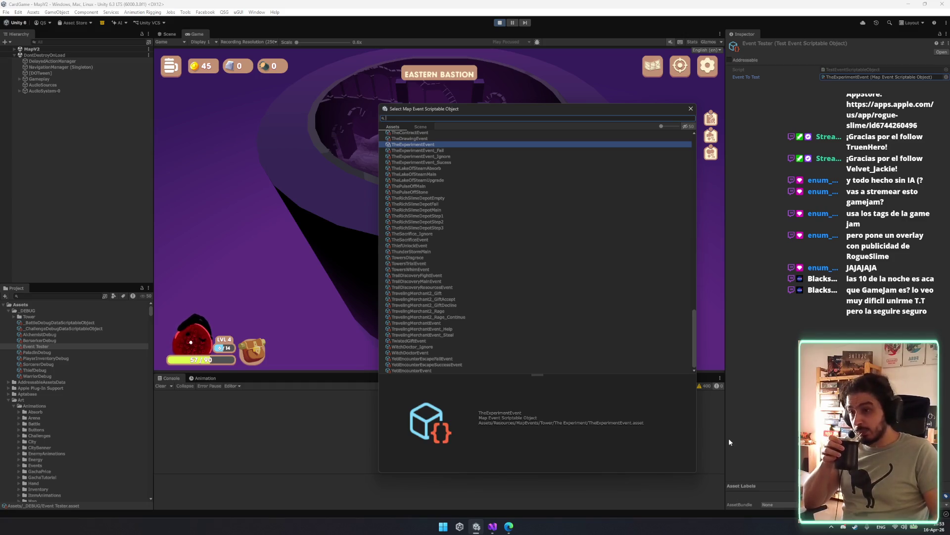
{"action": "left_click", "coordinate": [509, 530]}
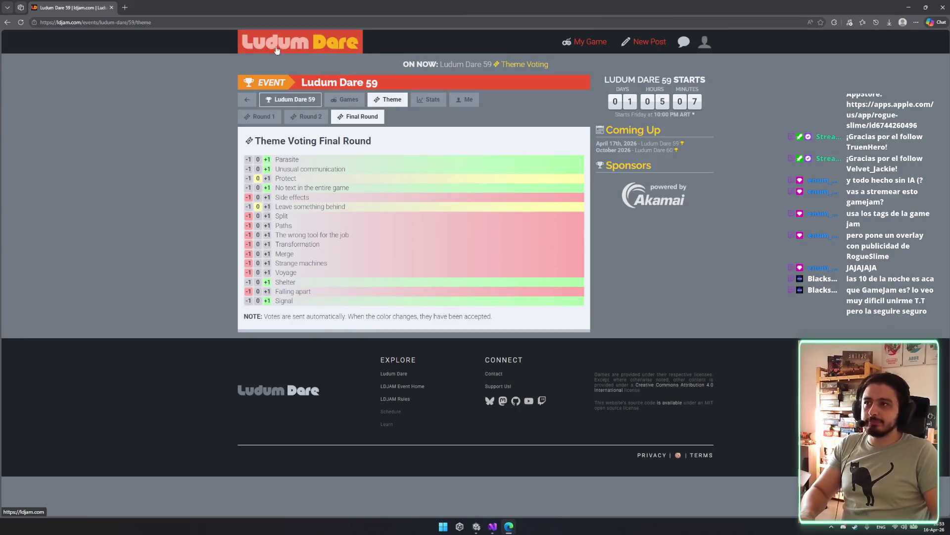
- Open a new tab and go to the itch.io site
{"action": "middle_click", "coordinate": [312, 50]}
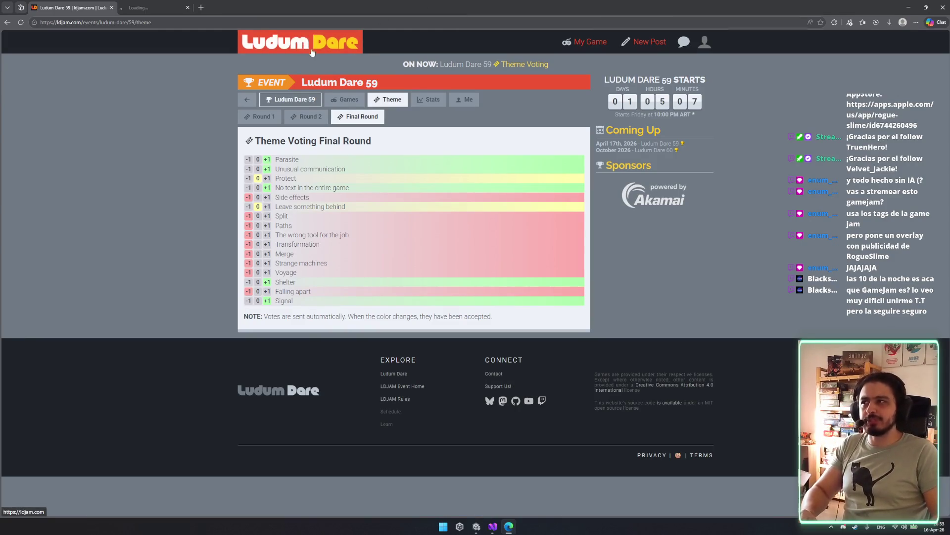
{"action": "left_click", "coordinate": [186, 10]}
{"action": "key", "text": "ctrl+w"}
{"action": "key", "text": "ctrl+t"}
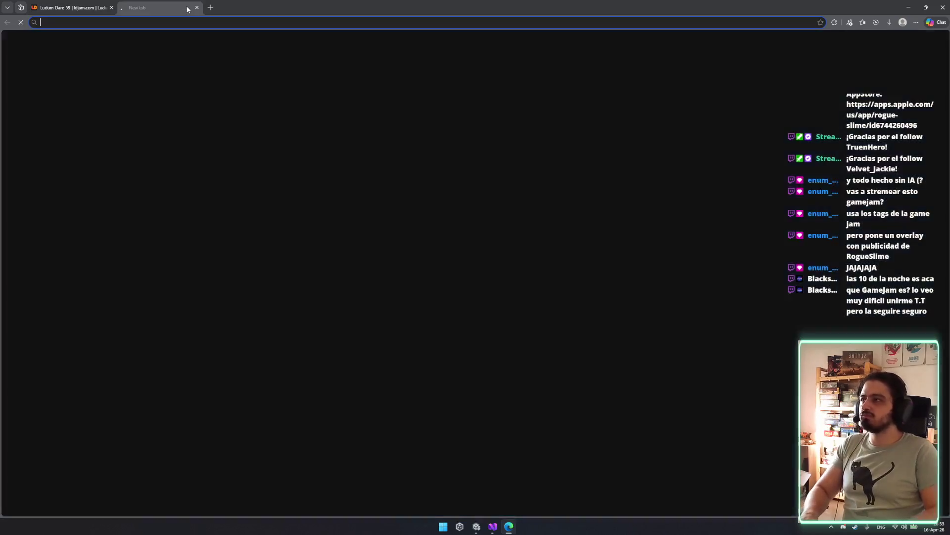
{"action": "type", "text": "it"}
{"action": "key", "text": "Return"}
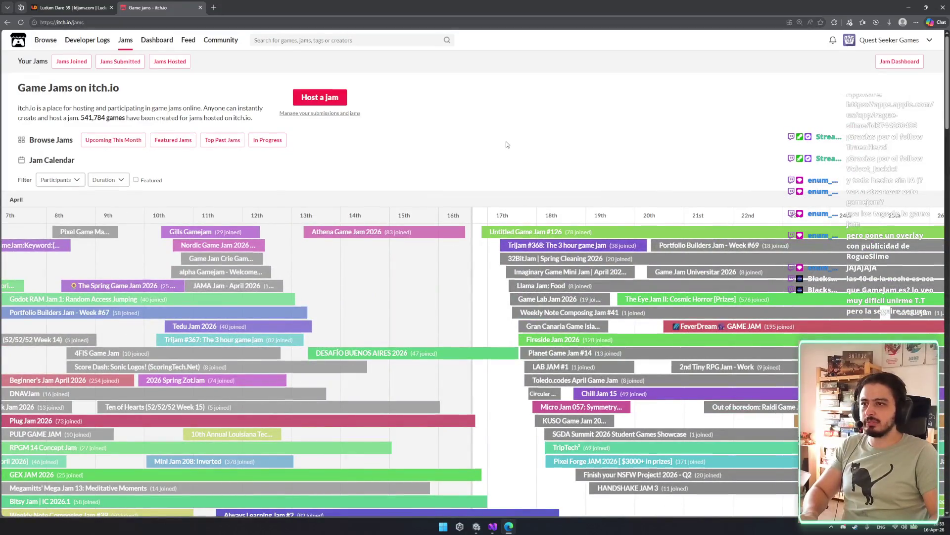
- Scroll the itch.io jam page, then switch back to the Ludum Dare 59 tab
{"action": "scroll", "coordinate": [505, 145], "scroll_direction": "down", "scroll_amount": 1}
{"action": "key", "text": "ctrl+f"}
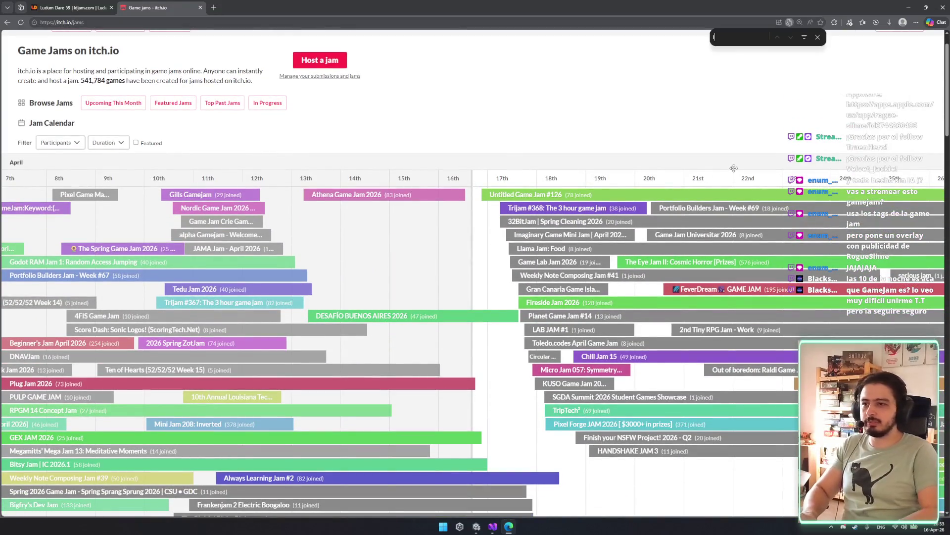
{"action": "type", "text": "ludu"}
{"action": "key", "text": "Escape"}
{"action": "left_click", "coordinate": [69, 8]}
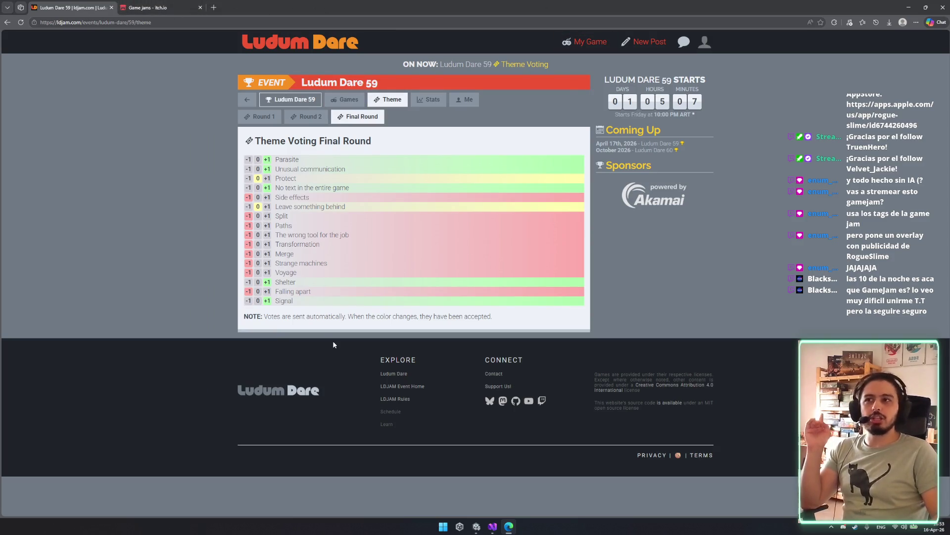
- Browse the itch.io Game Jams April calendar, then return to the Ludum Dare voting tab
{"action": "left_click", "coordinate": [159, 4]}
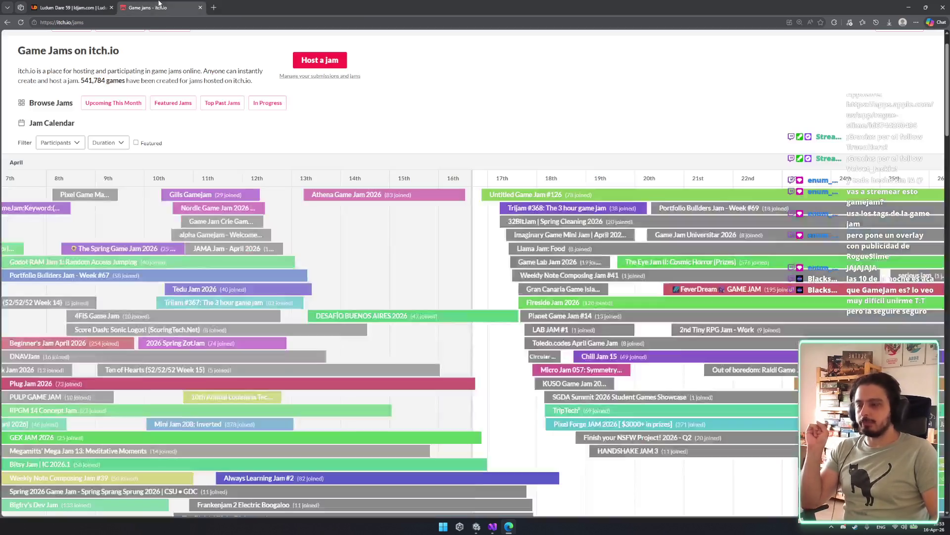
{"action": "scroll", "coordinate": [502, 252], "scroll_direction": "down", "scroll_amount": 4}
{"action": "scroll", "coordinate": [545, 267], "scroll_direction": "up", "scroll_amount": 2}
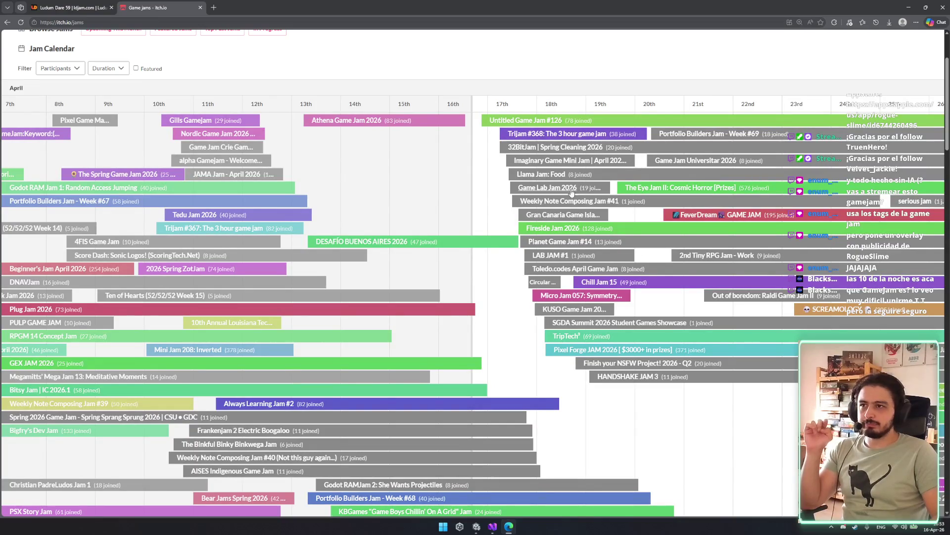
{"action": "scroll", "coordinate": [575, 193], "scroll_direction": "down", "scroll_amount": 2}
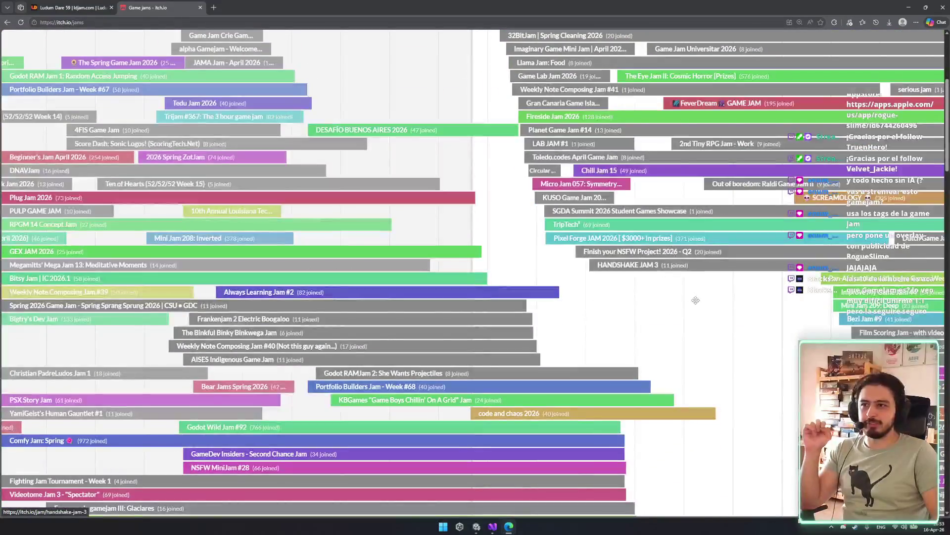
{"action": "scroll", "coordinate": [765, 307], "scroll_direction": "down", "scroll_amount": 1}
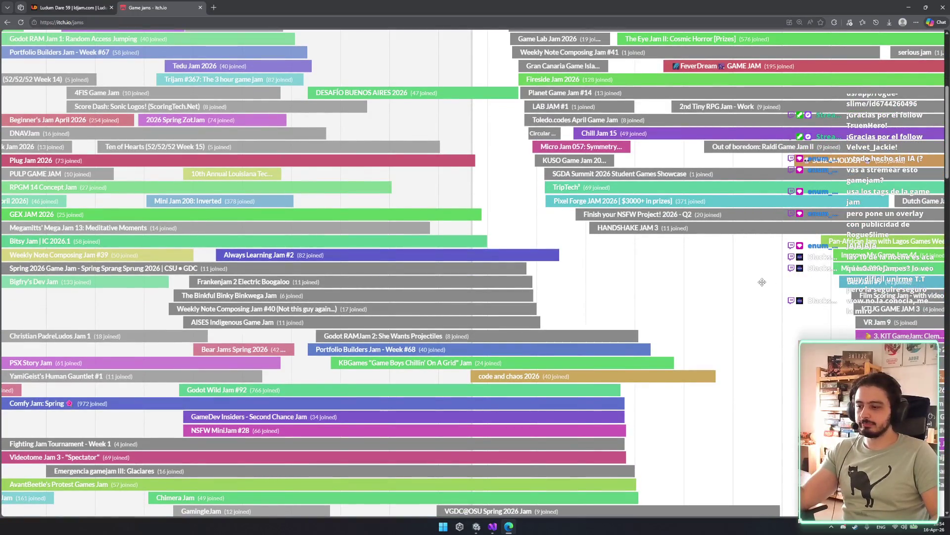
{"action": "scroll", "coordinate": [646, 361], "scroll_direction": "up", "scroll_amount": 10}
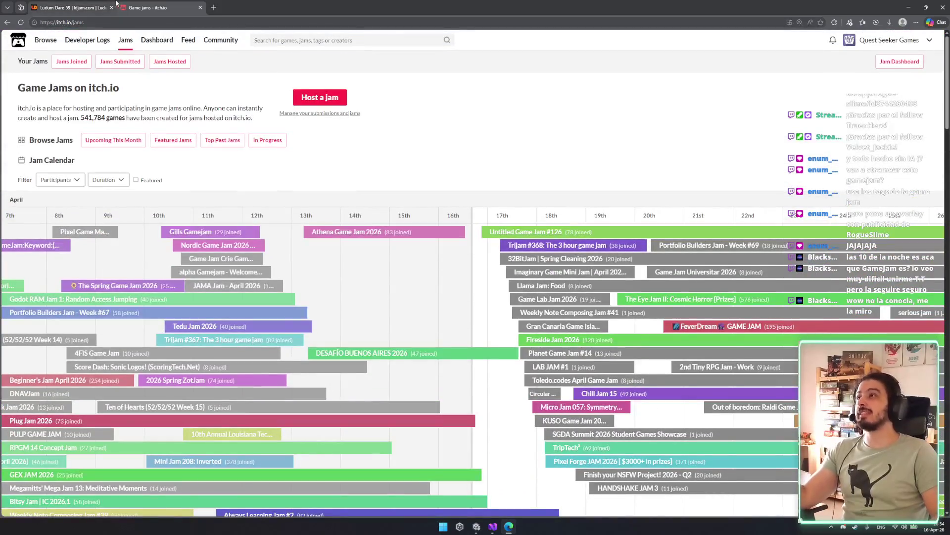
{"action": "left_click", "coordinate": [90, 3]}
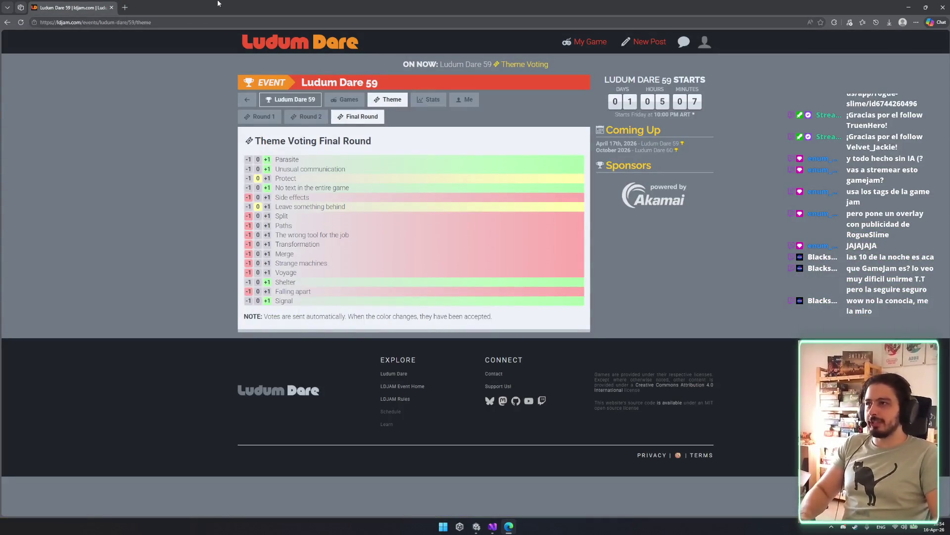
- In a new tab, search Google for 'big games from ludum dare'
{"action": "key", "text": "ctrl+t"}
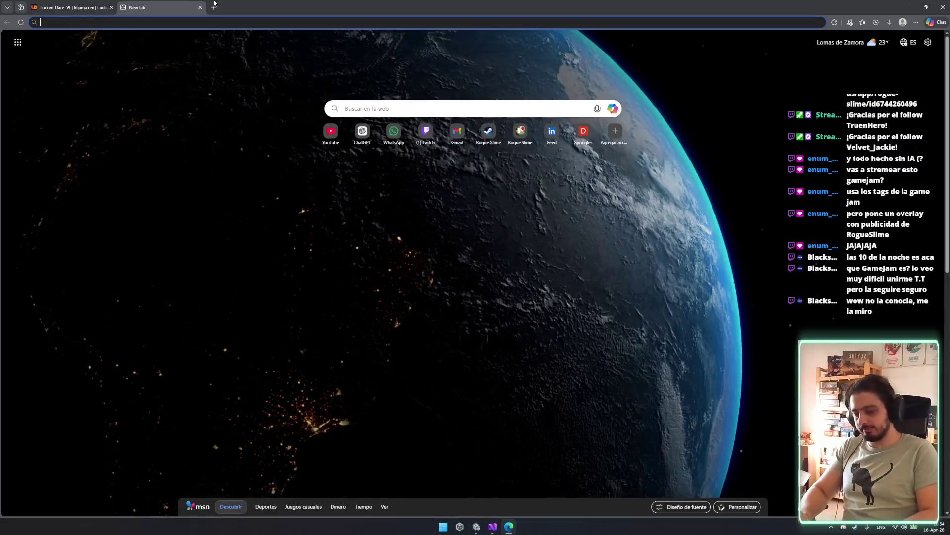
{"action": "type", "text": "ludum dare games archive"}
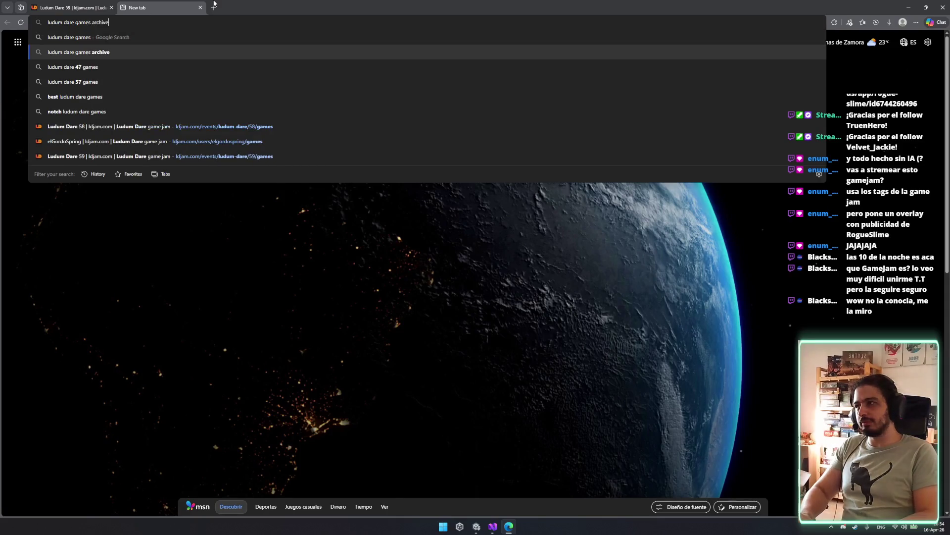
{"action": "left_click", "coordinate": [186, 52]}
{"action": "left_click", "coordinate": [185, 50]}
{"action": "key", "text": "ctrl+BackSpace"}
{"action": "key", "text": "ctrl+BackSpace"}
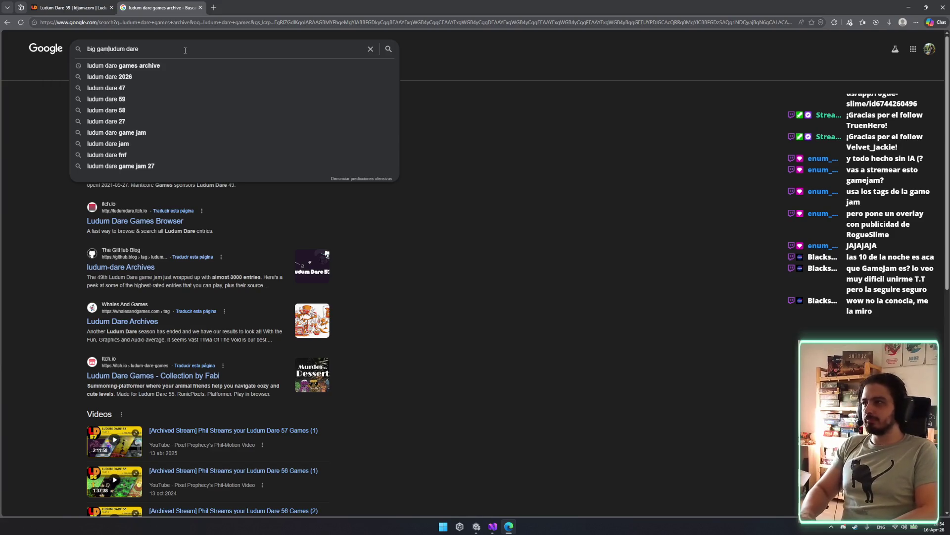
{"action": "type", "text": "es from"}
{"action": "key", "text": "Return"}
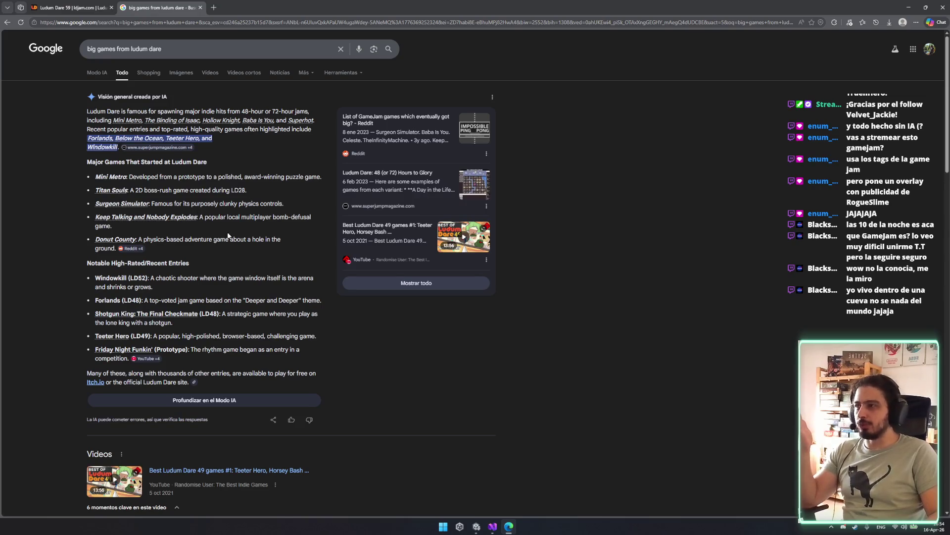
- Open the itch.io top Ludum Dare games result and the Reddit jam-games thread in new tabs, then view the Reddit thread
{"action": "scroll", "coordinate": [229, 236], "scroll_direction": "down", "scroll_amount": 1}
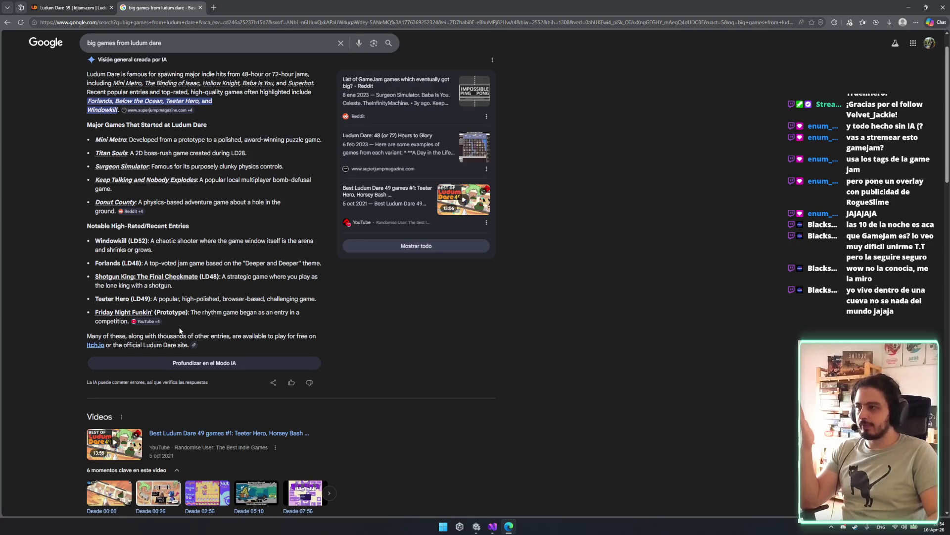
{"action": "scroll", "coordinate": [180, 330], "scroll_direction": "down", "scroll_amount": 10}
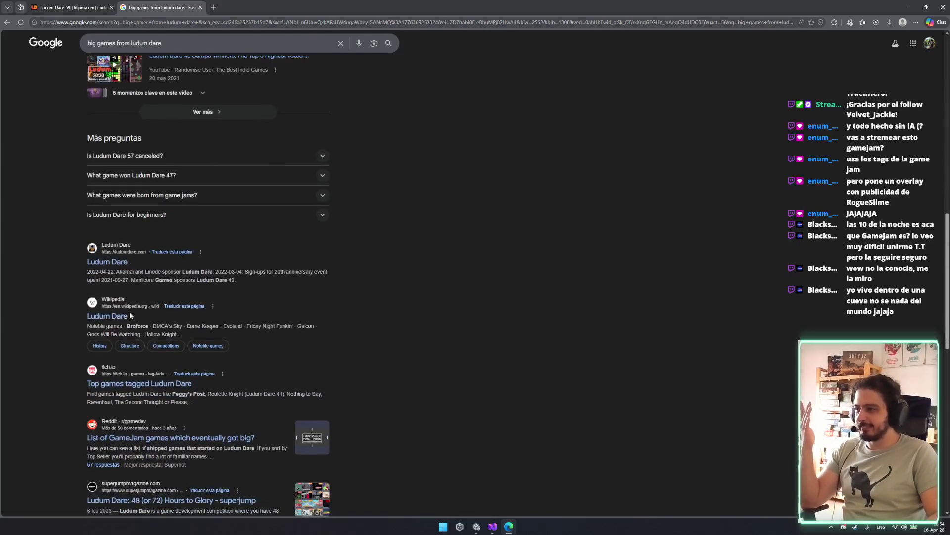
{"action": "scroll", "coordinate": [129, 314], "scroll_direction": "down", "scroll_amount": 3}
{"action": "middle_click", "coordinate": [170, 234]}
{"action": "scroll", "coordinate": [214, 293], "scroll_direction": "up", "scroll_amount": 1}
{"action": "scroll", "coordinate": [215, 297], "scroll_direction": "down", "scroll_amount": 1}
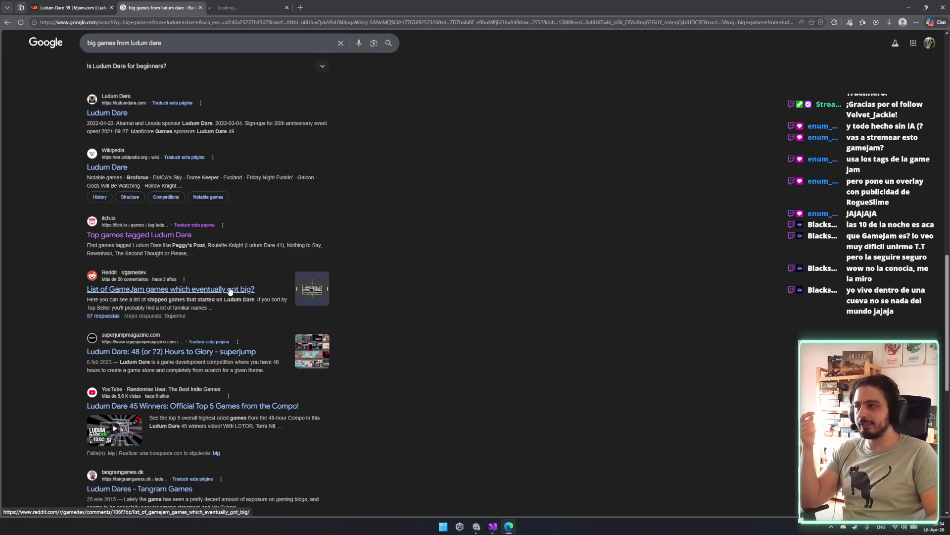
{"action": "middle_click", "coordinate": [232, 290]}
{"action": "left_click", "coordinate": [250, 7]}
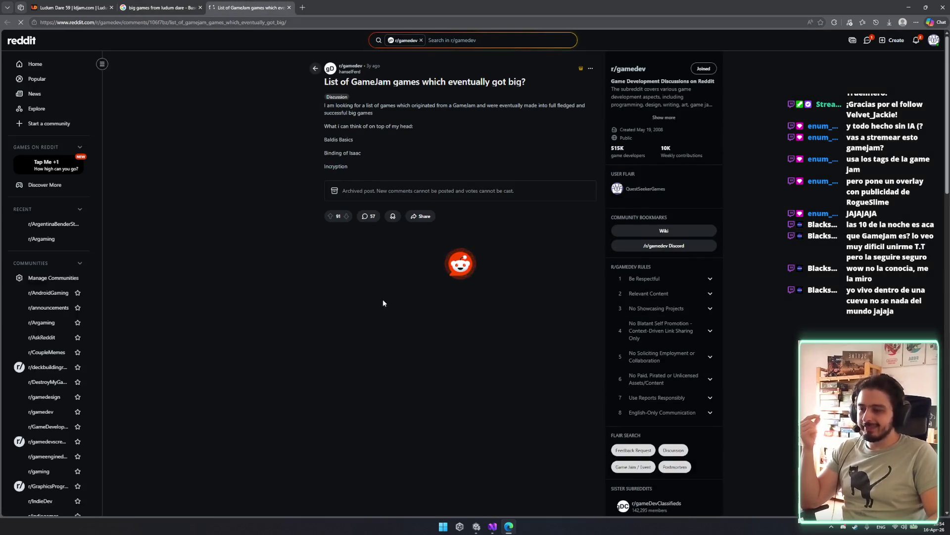
- Pick out Inscryption, Celeste and Keep Talking and Nobody Explodes from the thread, looking up Keep Talking
{"action": "scroll", "coordinate": [396, 314], "scroll_direction": "down", "scroll_amount": 3}
{"action": "scroll", "coordinate": [318, 238], "scroll_direction": "up", "scroll_amount": 3}
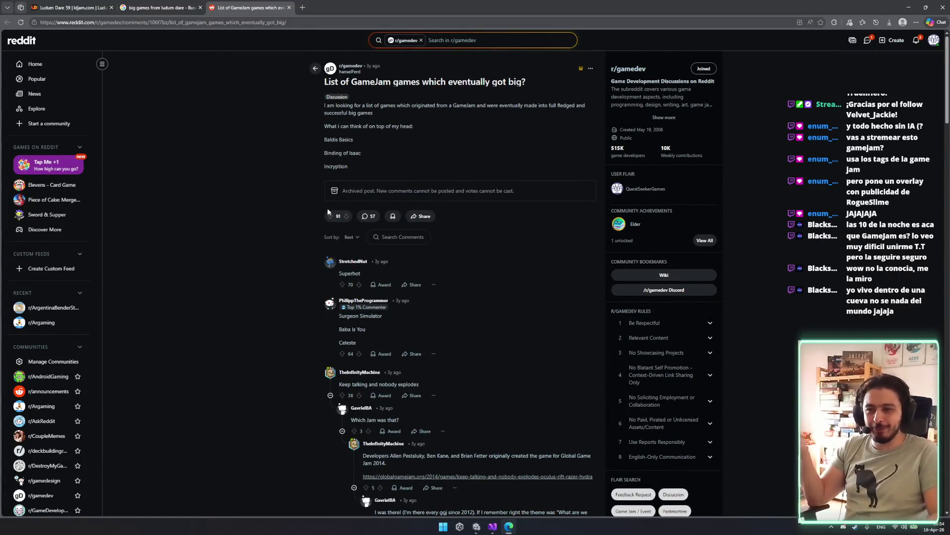
{"action": "scroll", "coordinate": [328, 208], "scroll_direction": "down", "scroll_amount": 2}
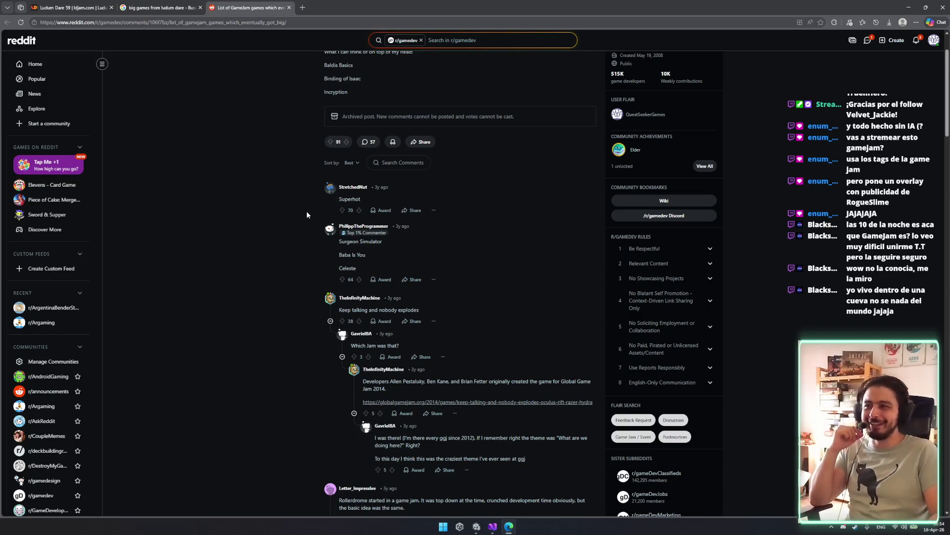
{"action": "scroll", "coordinate": [483, 258], "scroll_direction": "down", "scroll_amount": 8}
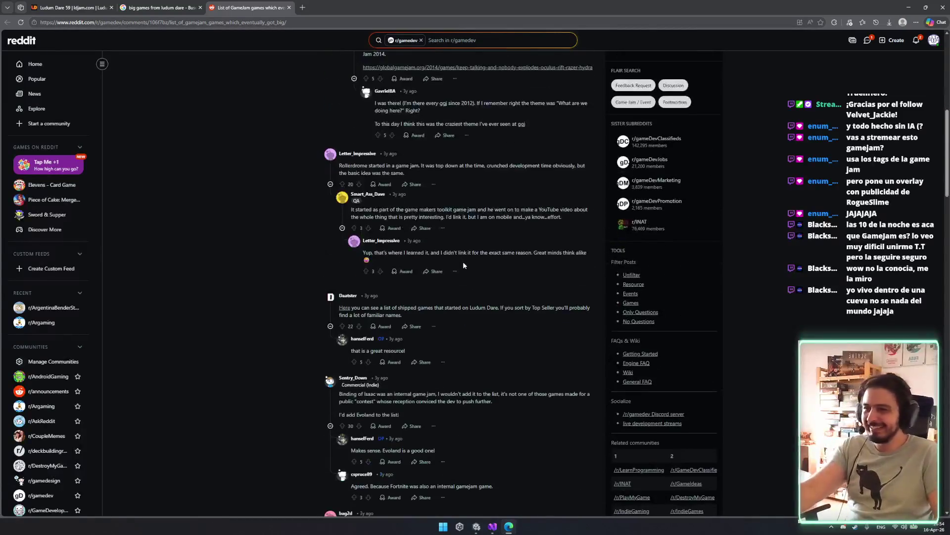
{"action": "scroll", "coordinate": [461, 269], "scroll_direction": "down", "scroll_amount": 3}
{"action": "scroll", "coordinate": [453, 305], "scroll_direction": "up", "scroll_amount": 15}
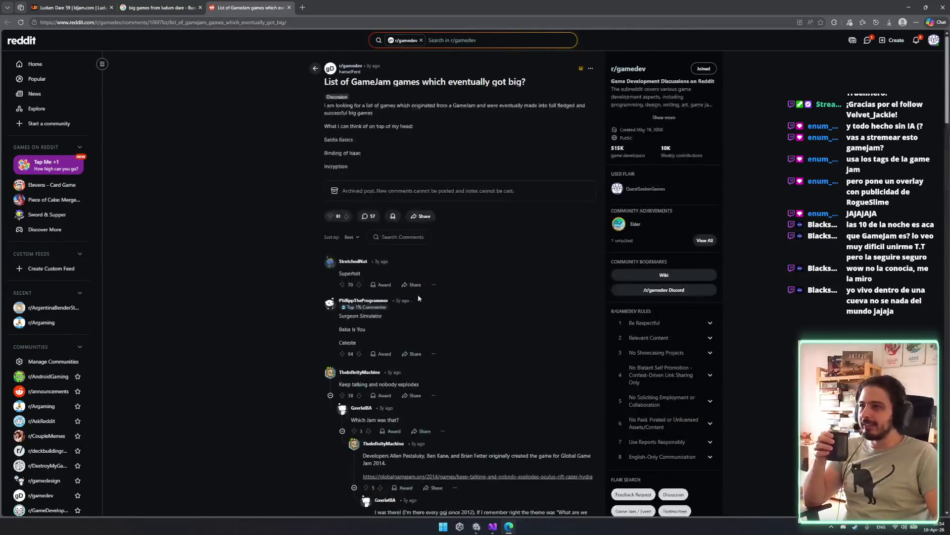
{"action": "double_click", "coordinate": [340, 167]}
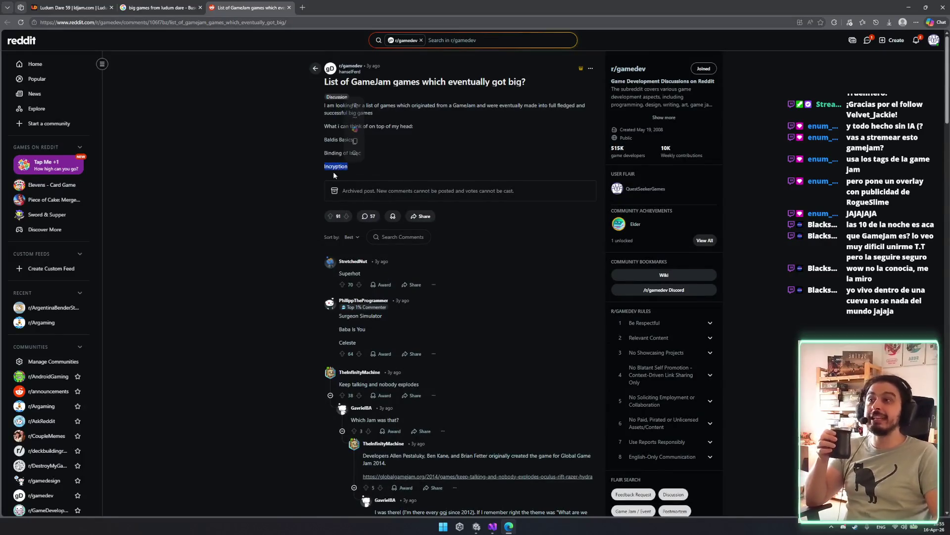
{"action": "scroll", "coordinate": [289, 162], "scroll_direction": "down", "scroll_amount": 3}
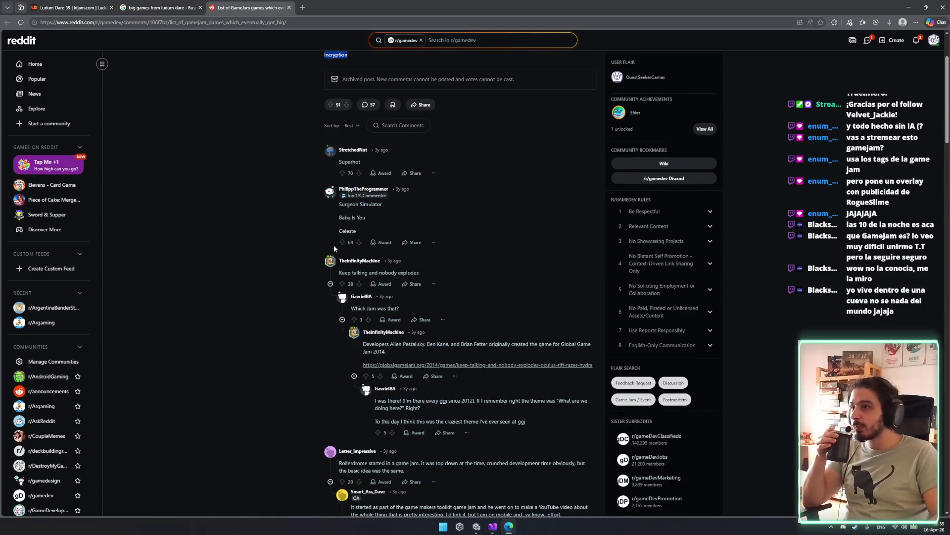
{"action": "double_click", "coordinate": [348, 230]}
{"action": "scroll", "coordinate": [492, 297], "scroll_direction": "down", "scroll_amount": 1}
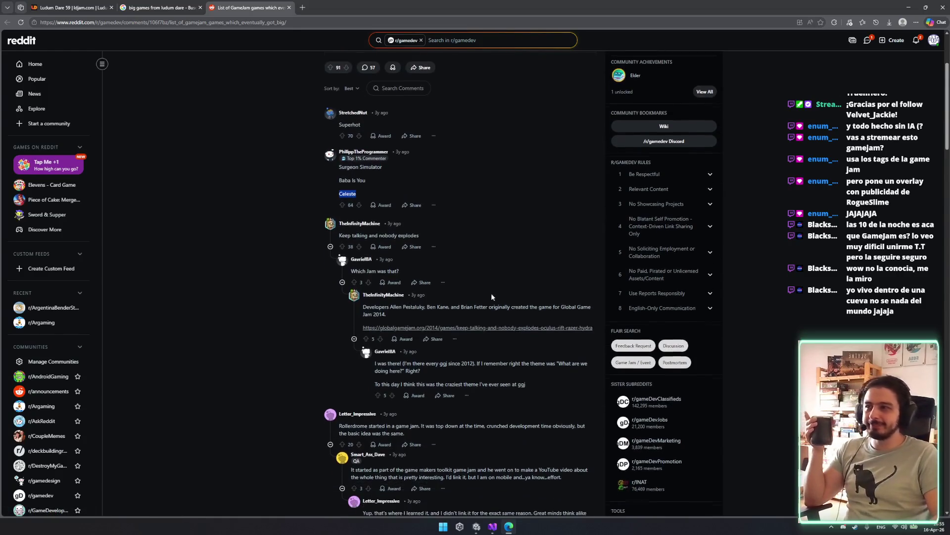
{"action": "mouse_move", "coordinate": [448, 234]}
{"action": "left_mouse_down"}
{"action": "mouse_move", "coordinate": [352, 241]}
{"action": "mouse_move", "coordinate": [364, 169]}
{"action": "mouse_move", "coordinate": [448, 7]}
{"action": "left_mouse_up"}
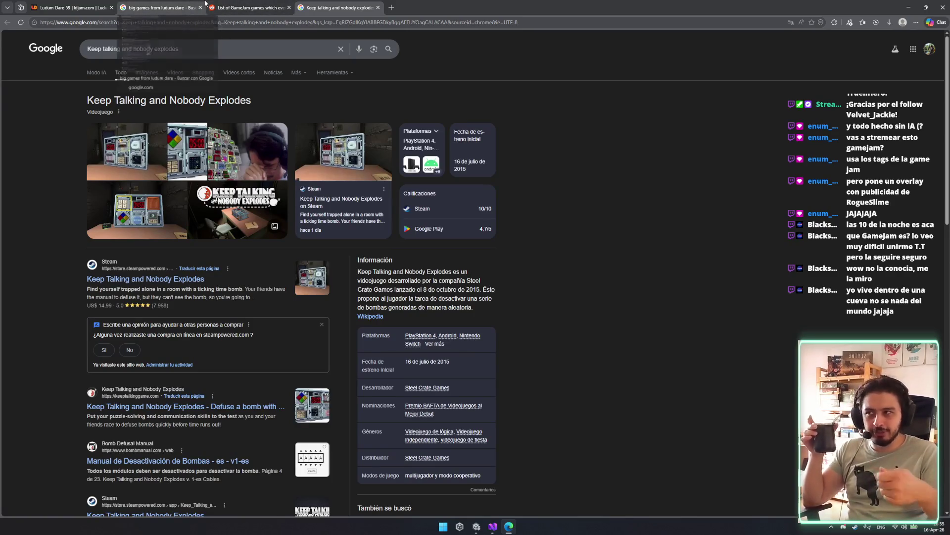
{"action": "left_click", "coordinate": [378, 8]}
- Read further down and search the web for the 'Nuclear throne' comment
{"action": "scroll", "coordinate": [522, 310], "scroll_direction": "down", "scroll_amount": 2}
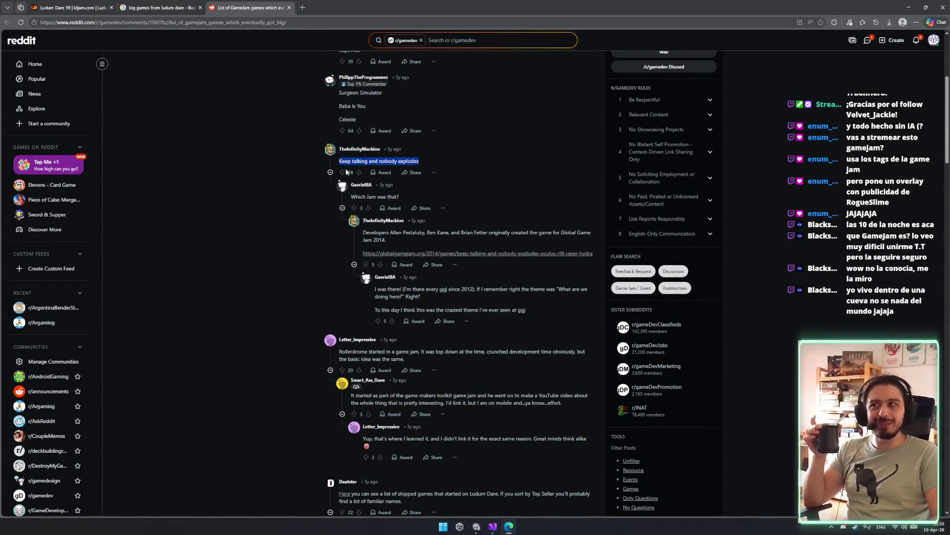
{"action": "scroll", "coordinate": [478, 257], "scroll_direction": "down", "scroll_amount": 3}
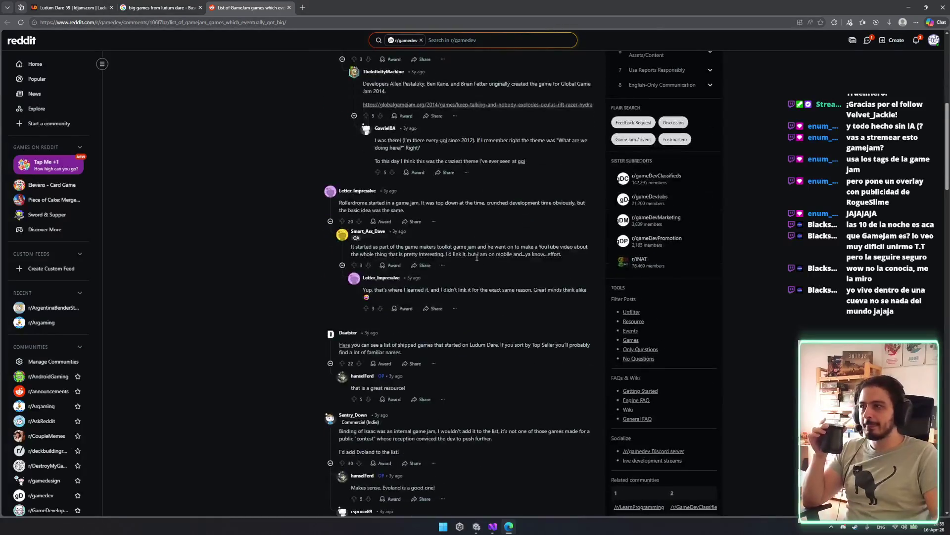
{"action": "scroll", "coordinate": [471, 267], "scroll_direction": "down", "scroll_amount": 4}
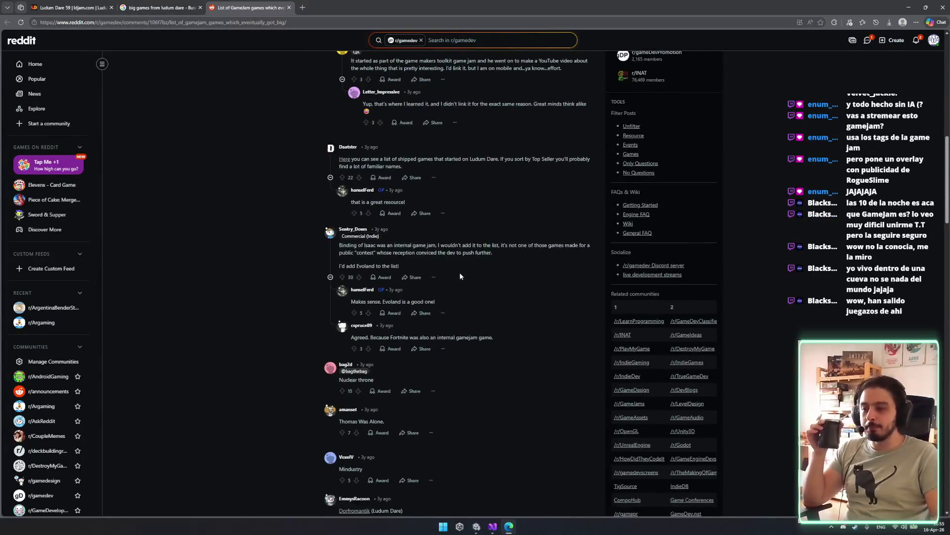
{"action": "scroll", "coordinate": [460, 276], "scroll_direction": "down", "scroll_amount": 2}
{"action": "scroll", "coordinate": [399, 302], "scroll_direction": "down", "scroll_amount": 1}
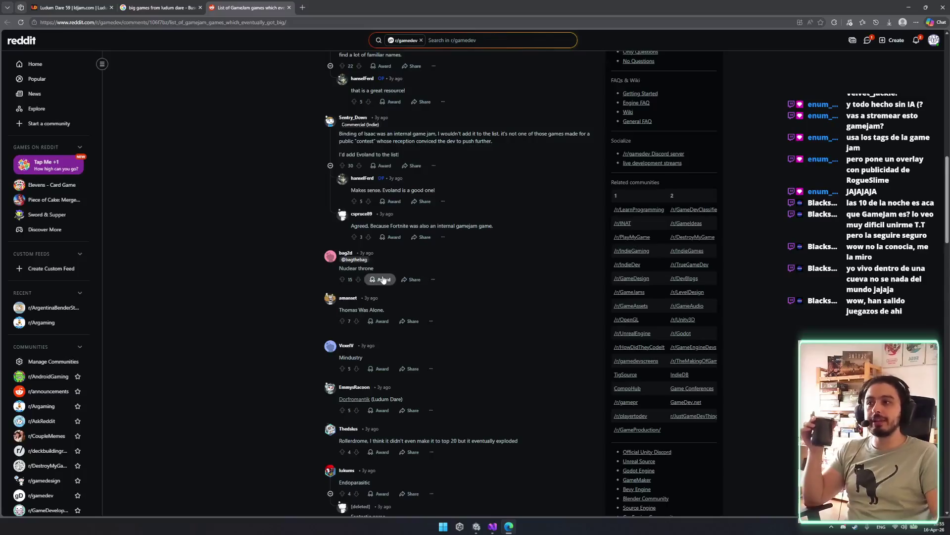
{"action": "mouse_move", "coordinate": [338, 268]}
{"action": "left_mouse_down"}
{"action": "mouse_move", "coordinate": [377, 270]}
{"action": "mouse_move", "coordinate": [303, 8]}
{"action": "left_mouse_up"}
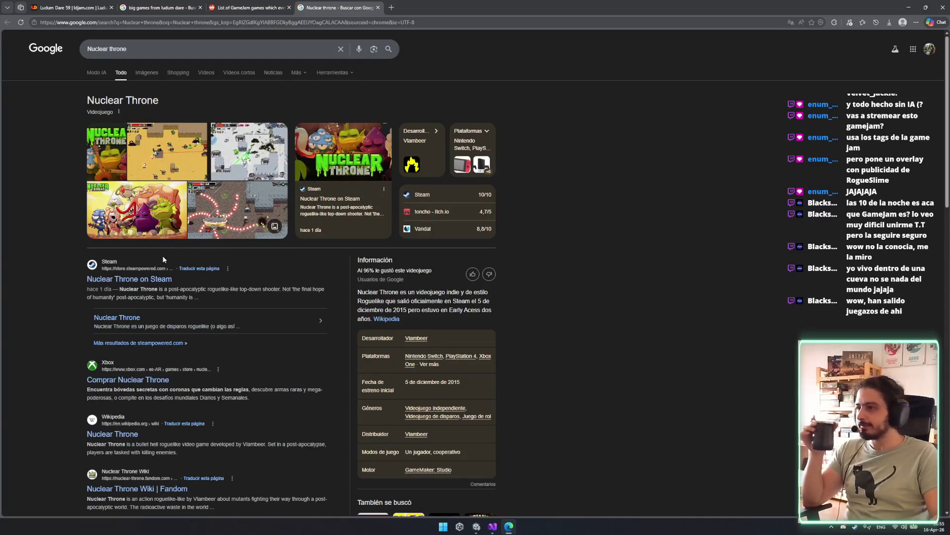
- Open Nuclear Throne's Steam store page and enlarge the desert gameplay screenshot
{"action": "left_click", "coordinate": [144, 279]}
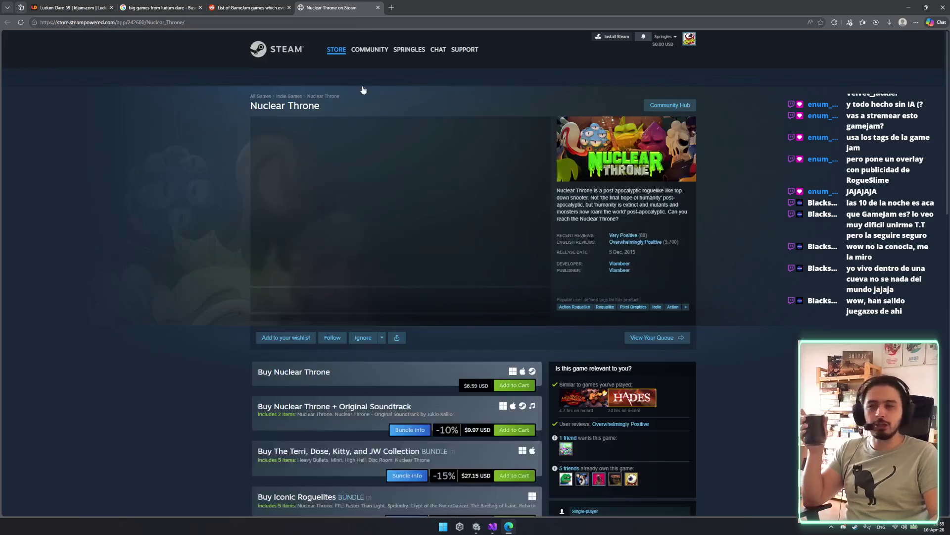
{"action": "left_click", "coordinate": [404, 302]}
{"action": "left_click", "coordinate": [448, 305]}
{"action": "left_click", "coordinate": [459, 265]}
- Browse the remaining screenshots, then close the viewer and the Steam tab
{"action": "left_click", "coordinate": [458, 264]}
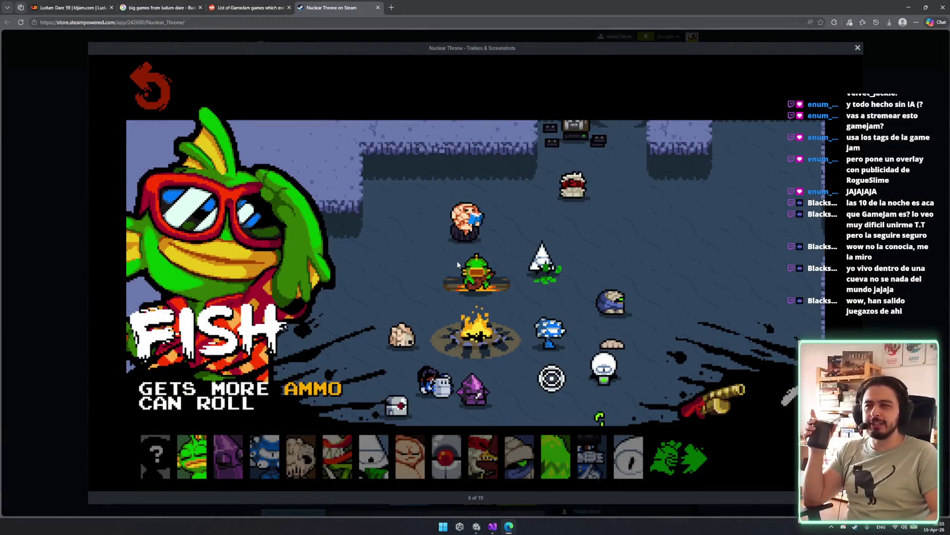
{"action": "left_click", "coordinate": [457, 264]}
{"action": "left_click", "coordinate": [457, 264]}
{"action": "left_click", "coordinate": [457, 264]}
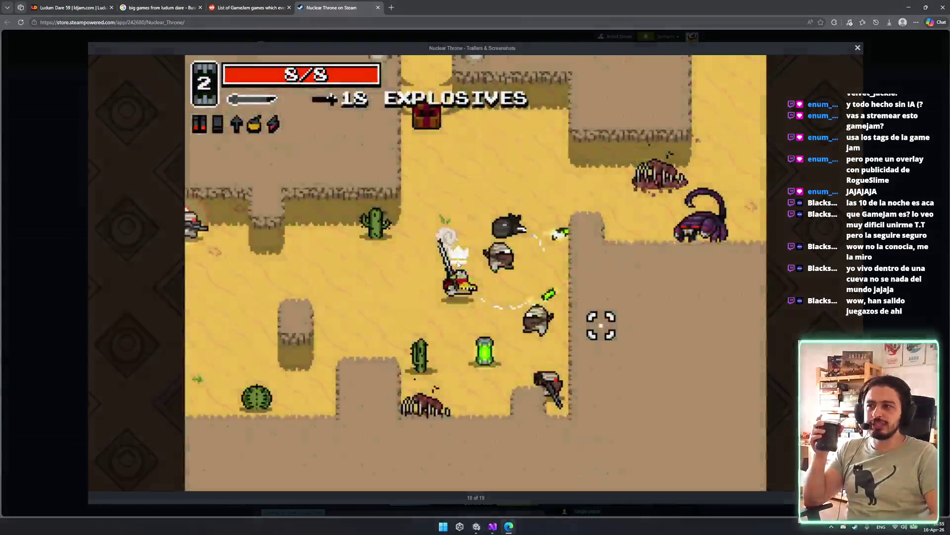
{"action": "left_click", "coordinate": [400, 261]}
{"action": "left_click", "coordinate": [56, 131]}
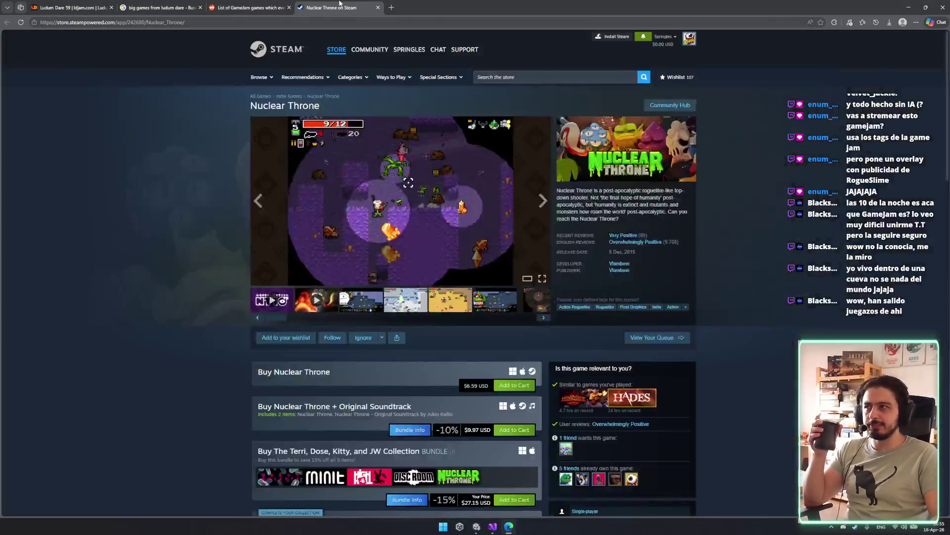
{"action": "key", "text": "ctrl+w"}
{"action": "scroll", "coordinate": [414, 346], "scroll_direction": "down", "scroll_amount": 1}
- Look up the Friday Night Funkin comment on the web, then close those results
{"action": "scroll", "coordinate": [497, 341], "scroll_direction": "down", "scroll_amount": 4}
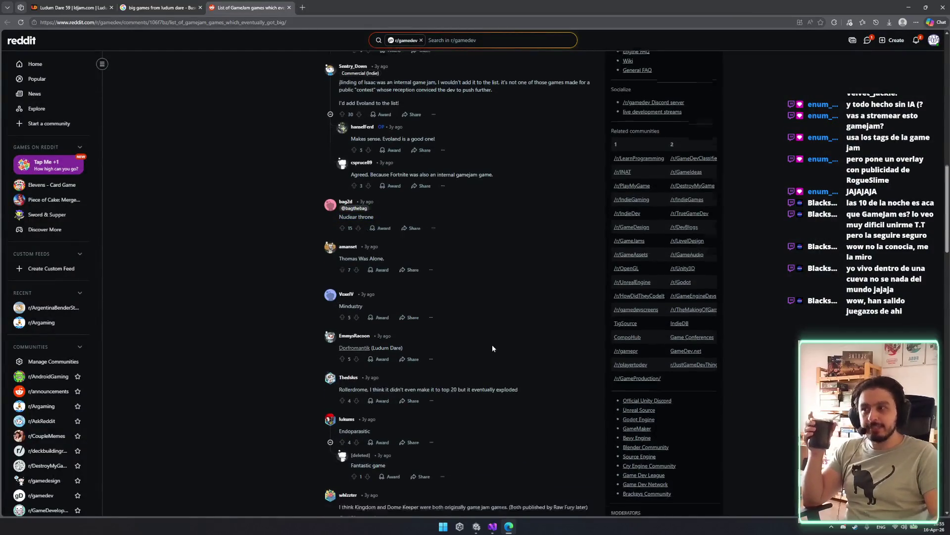
{"action": "scroll", "coordinate": [444, 370], "scroll_direction": "down", "scroll_amount": 3}
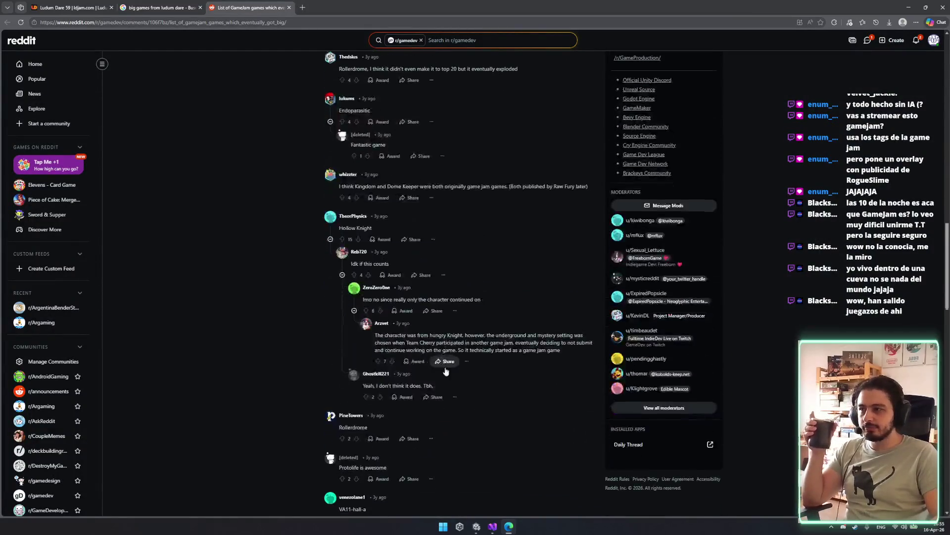
{"action": "scroll", "coordinate": [551, 405], "scroll_direction": "down", "scroll_amount": 4}
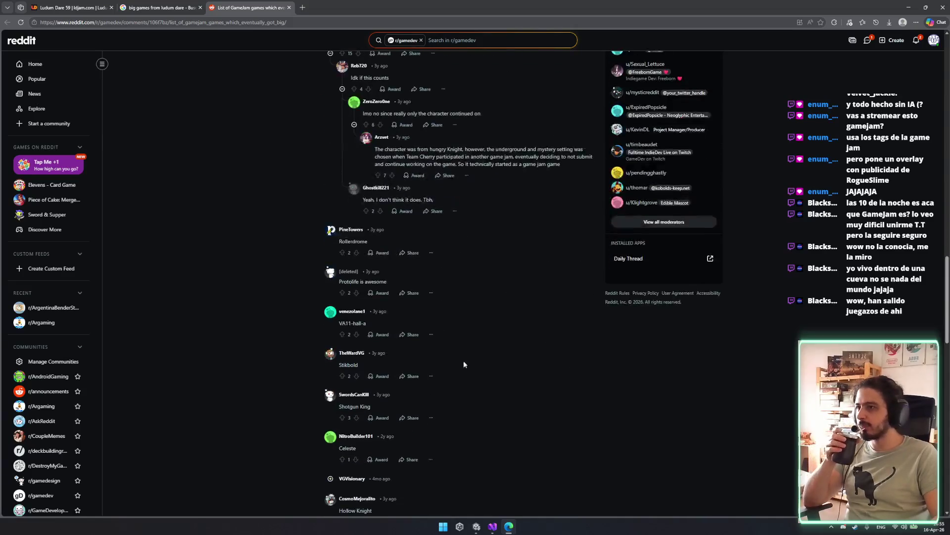
{"action": "scroll", "coordinate": [375, 277], "scroll_direction": "down", "scroll_amount": 3}
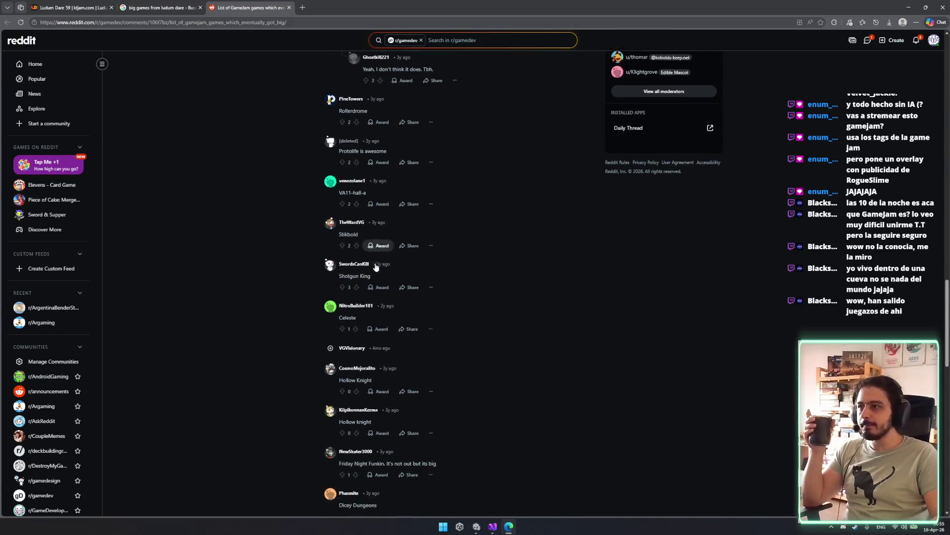
{"action": "scroll", "coordinate": [382, 256], "scroll_direction": "down", "scroll_amount": 5}
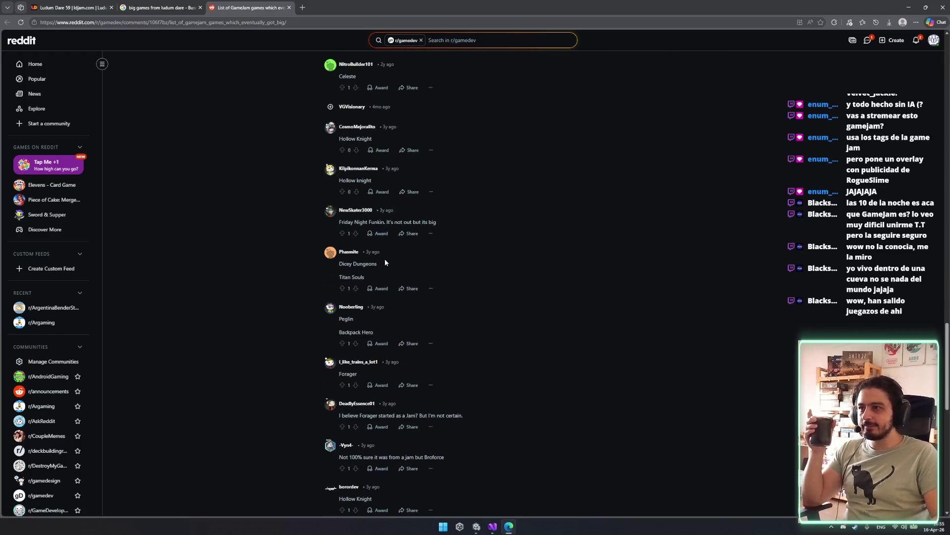
{"action": "mouse_move", "coordinate": [339, 222]}
{"action": "left_mouse_down"}
{"action": "mouse_move", "coordinate": [383, 223]}
{"action": "mouse_move", "coordinate": [317, 8]}
{"action": "left_mouse_up"}
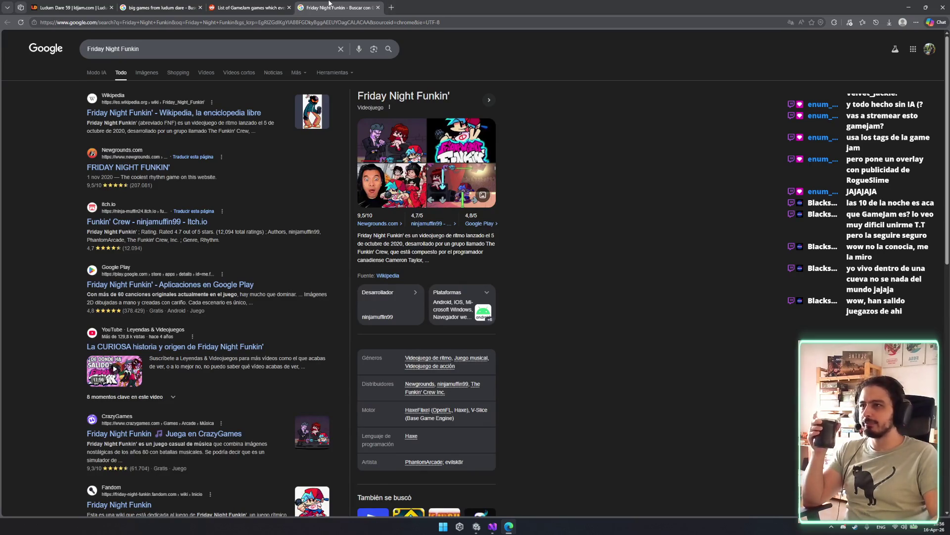
{"action": "middle_click", "coordinate": [329, 3]}
- Scroll further and search the web for 'Papers please'
{"action": "scroll", "coordinate": [599, 331], "scroll_direction": "down", "scroll_amount": 5}
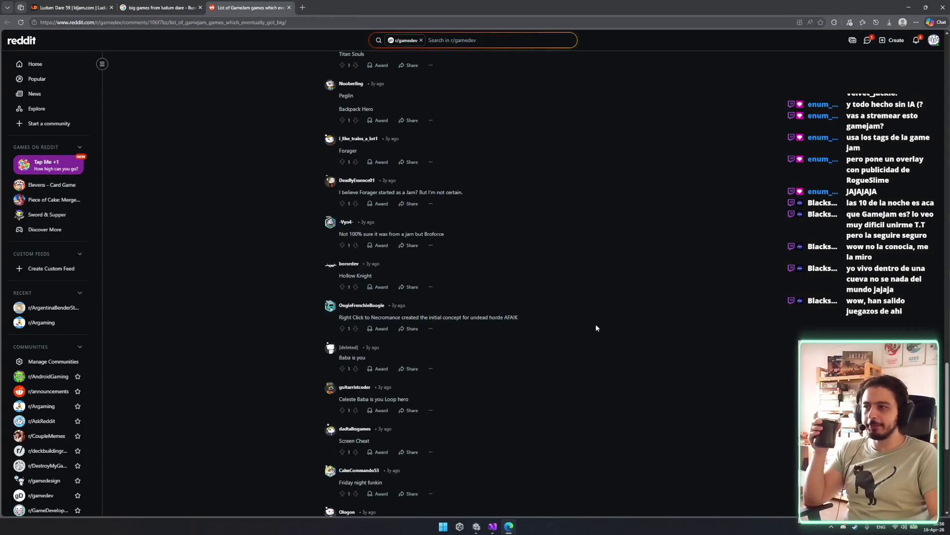
{"action": "scroll", "coordinate": [595, 324], "scroll_direction": "down", "scroll_amount": 2}
{"action": "scroll", "coordinate": [513, 251], "scroll_direction": "down", "scroll_amount": 1}
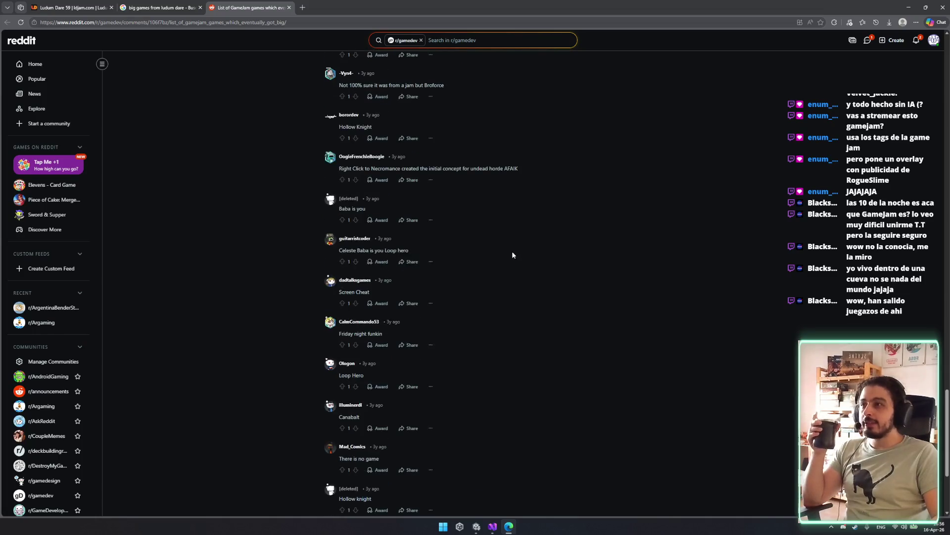
{"action": "scroll", "coordinate": [512, 251], "scroll_direction": "down", "scroll_amount": 3}
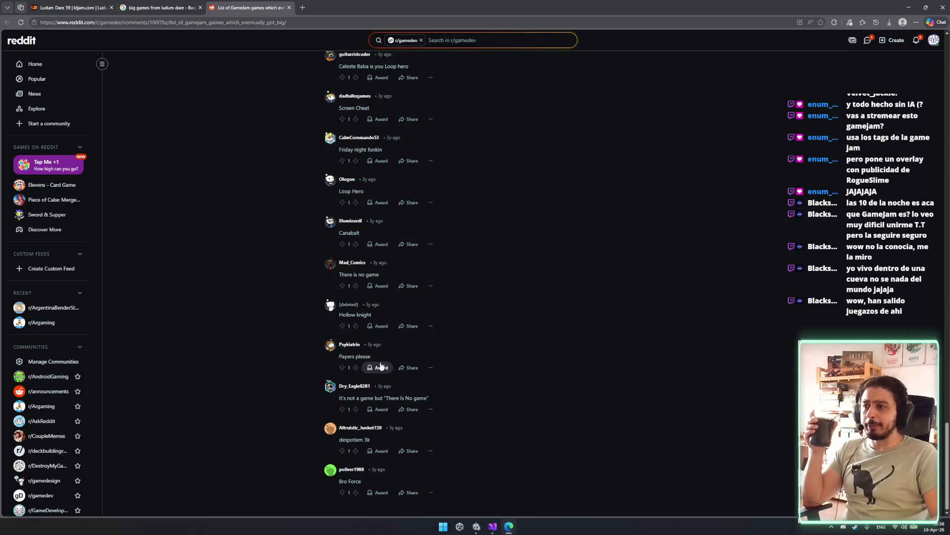
{"action": "left_click_drag", "start_coordinate": [355, 355], "coordinate": [342, 7]}
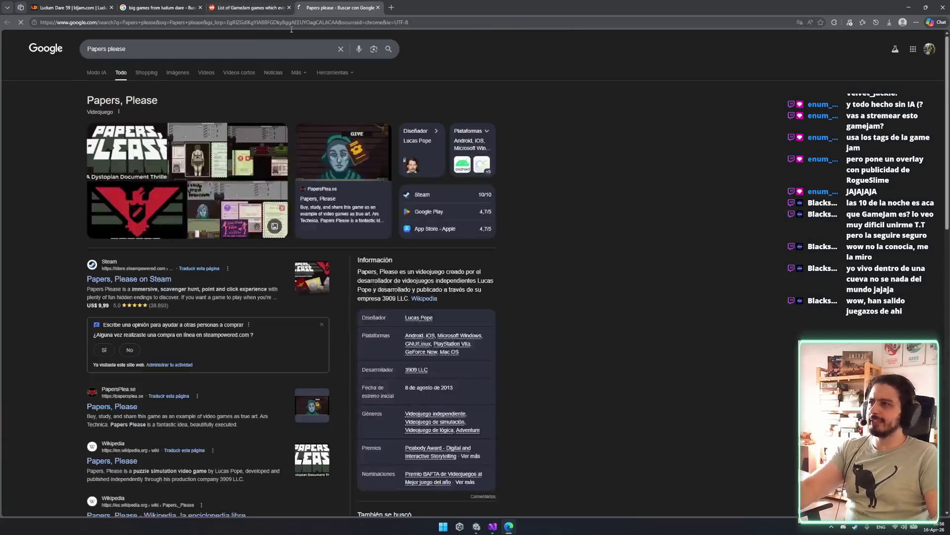
- Search 'papers please ludum dare', open the Dari Ludum wiki result, then go back
{"action": "left_click", "coordinate": [263, 48]}
{"action": "type", "text": "ludu"}
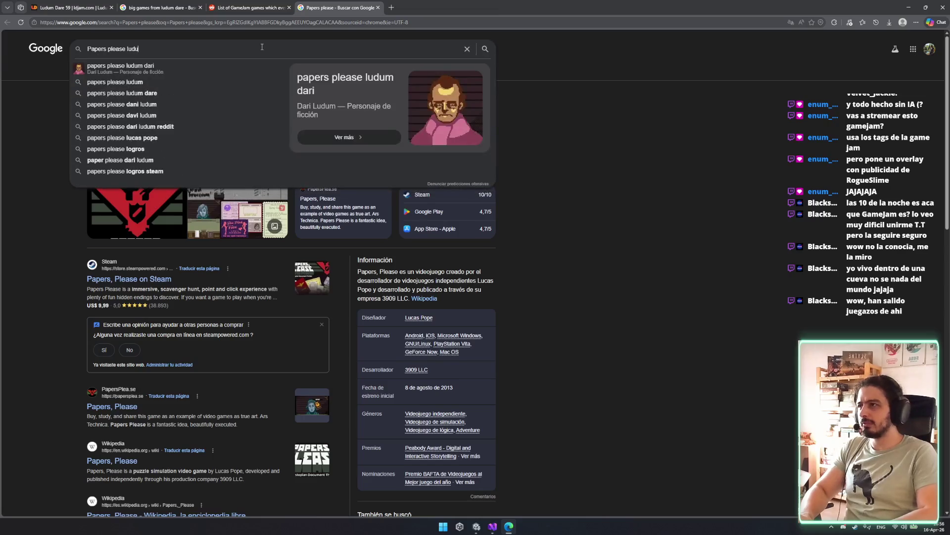
{"action": "key", "text": "Down"}
{"action": "key", "text": "Down"}
{"action": "key", "text": "Down"}
{"action": "key", "text": "Return"}
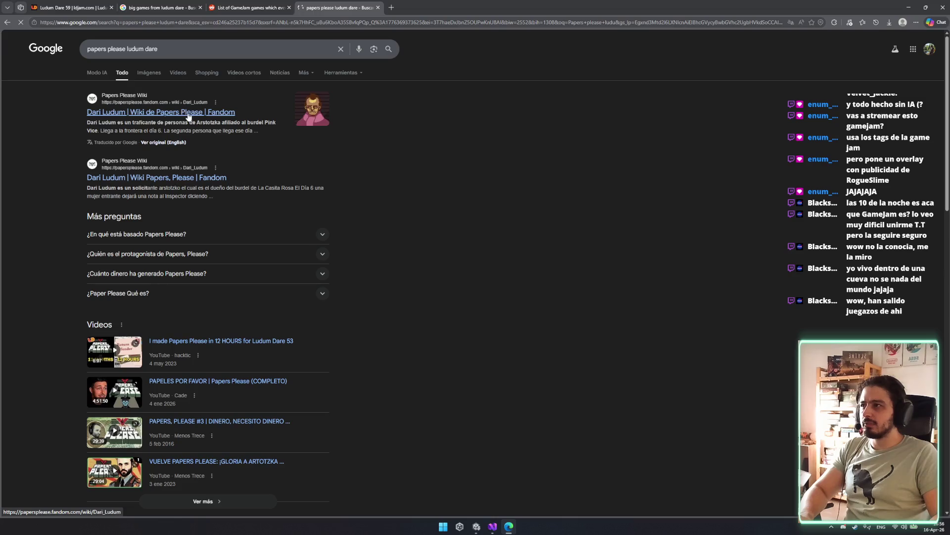
{"action": "left_click", "coordinate": [181, 178]}
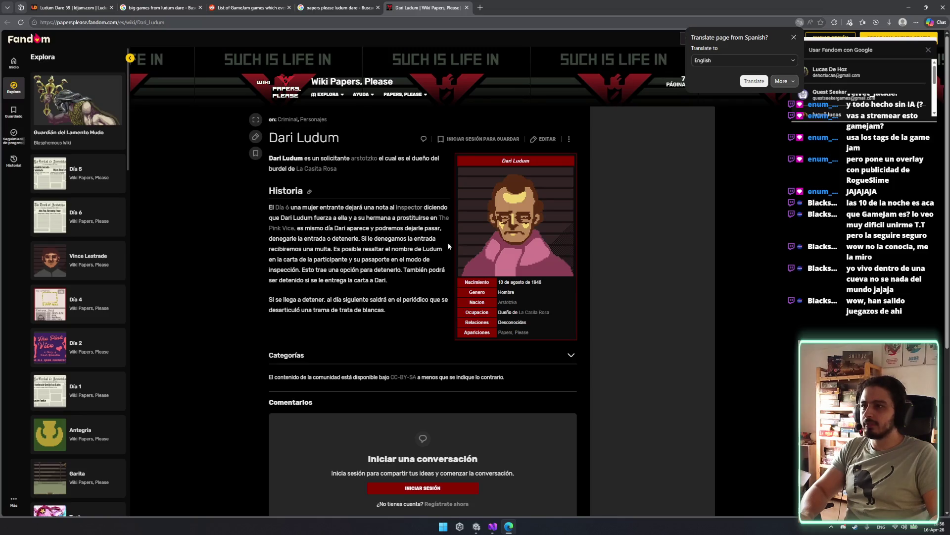
{"action": "middle_click", "coordinate": [345, 6]}
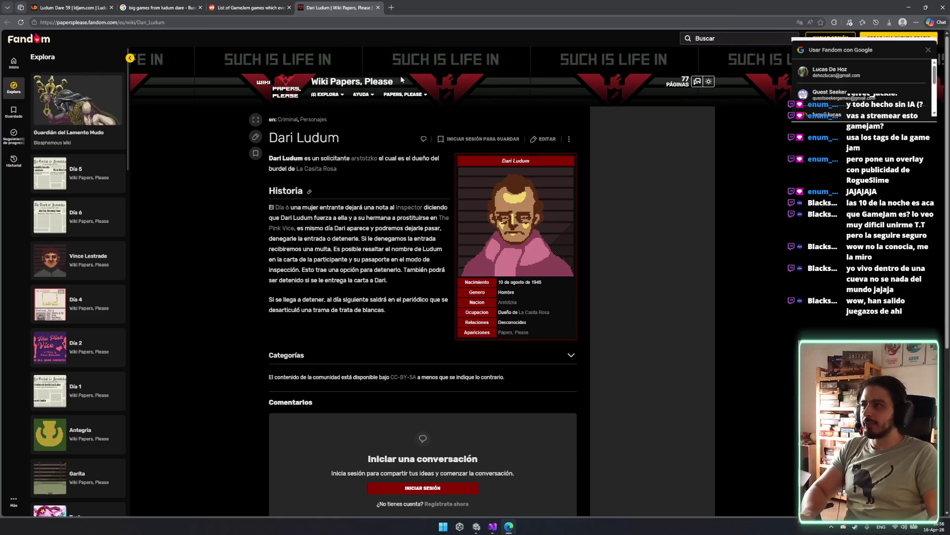
{"action": "key", "text": "alt+Left"}
- Search for 'papers please' with the spelling correction and open its Wikipedia article
{"action": "left_click", "coordinate": [127, 49]}
{"action": "key", "text": "ctrl+BackSpace"}
{"action": "key", "text": "ctrl+BackSpace"}
{"action": "key", "text": "ctrl+Delete"}
{"action": "key", "text": "ctrl+Delete"}
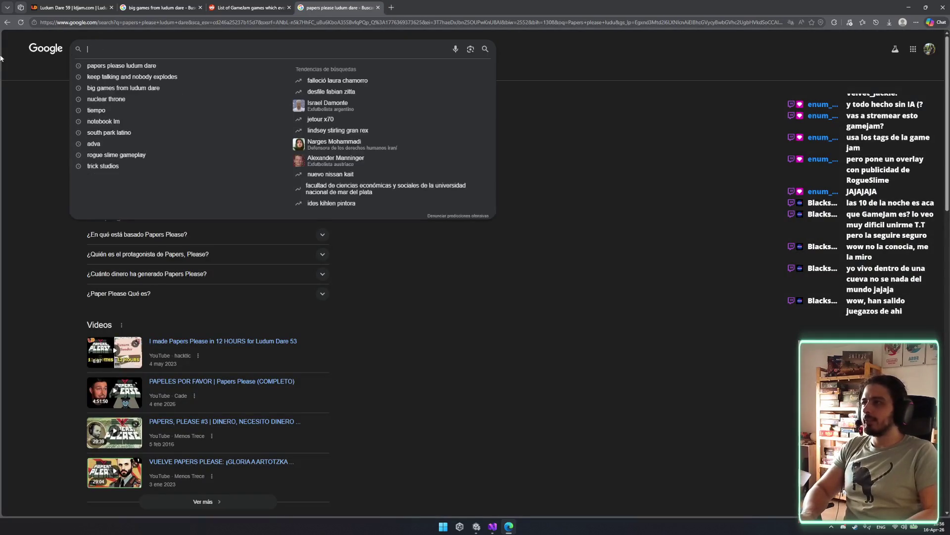
{"action": "type", "text": "papers plaease"}
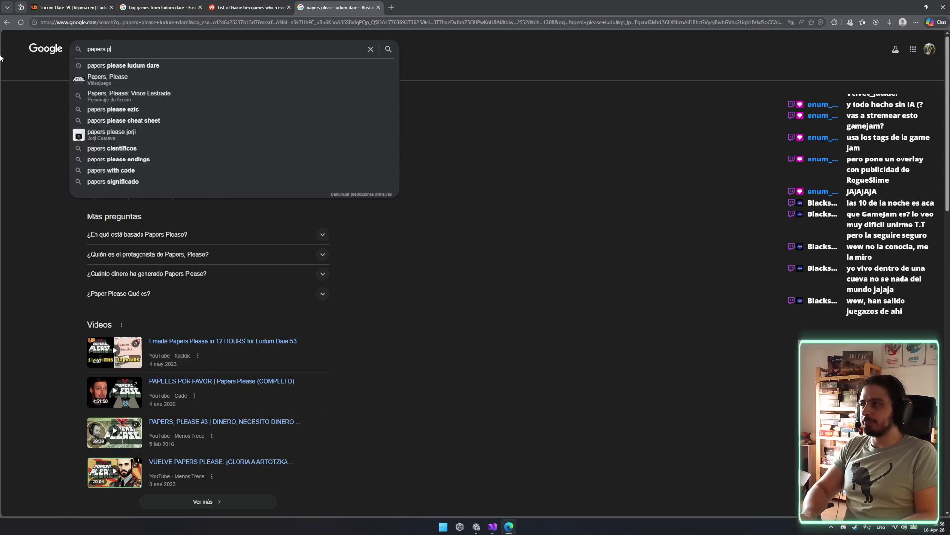
{"action": "key", "text": "Return"}
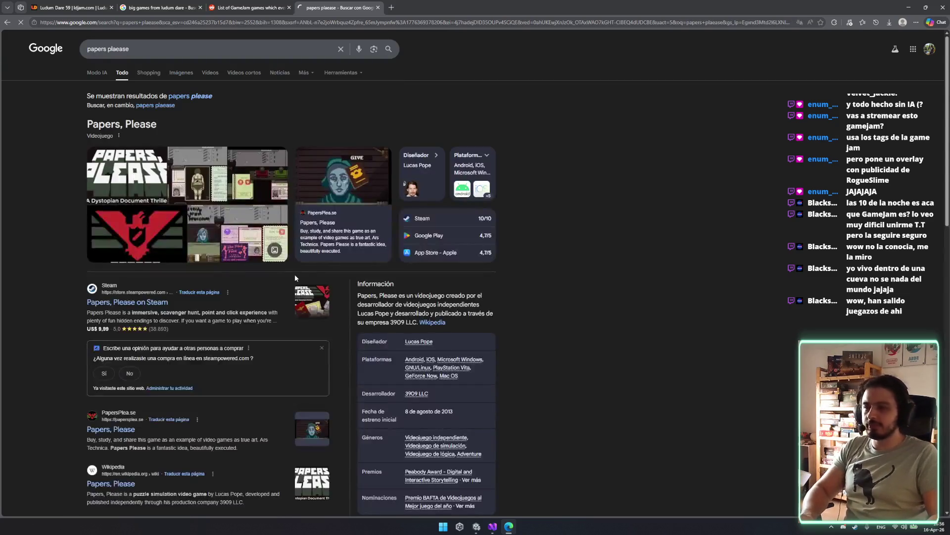
{"action": "left_click", "coordinate": [205, 96]}
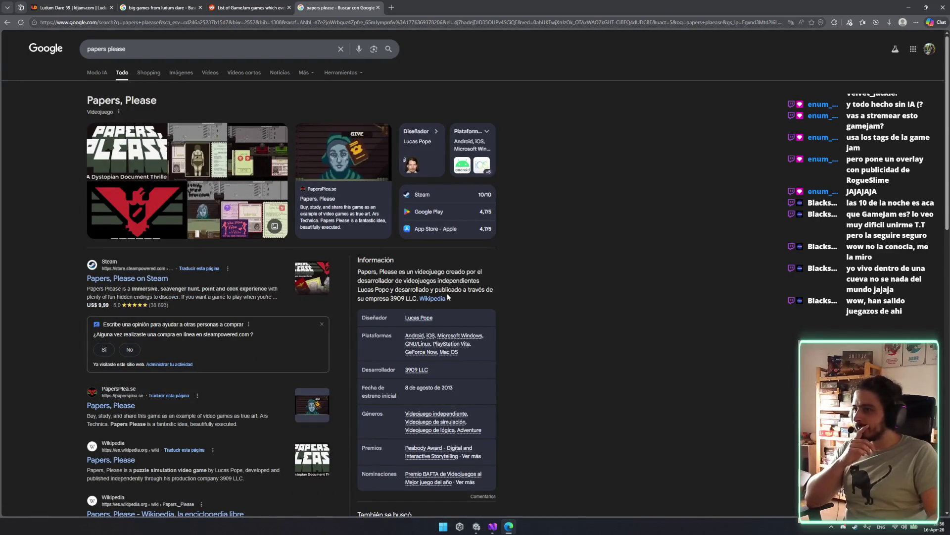
{"action": "scroll", "coordinate": [223, 198], "scroll_direction": "down", "scroll_amount": 1}
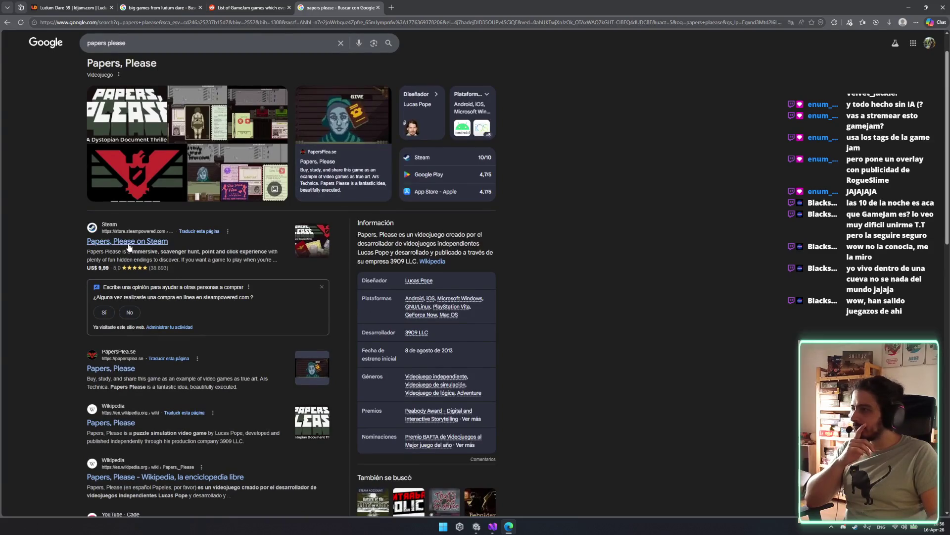
{"action": "scroll", "coordinate": [128, 247], "scroll_direction": "down", "scroll_amount": 1}
{"action": "middle_click", "coordinate": [124, 385]}
{"action": "left_click", "coordinate": [436, 7]}
- Find 'game' within the Papers, Please article
{"action": "key", "text": "ctrl+f"}
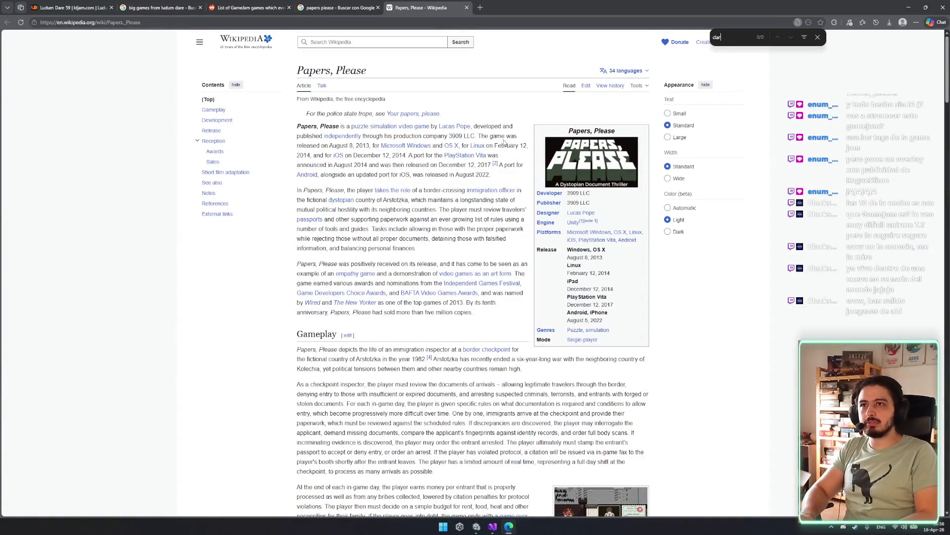
{"action": "type", "text": "e"}
{"action": "key", "text": "BackSpace"}
{"action": "key", "text": "BackSpace"}
{"action": "key", "text": "Return"}
{"action": "key", "text": "Return"}
{"action": "key", "text": "Escape"}
{"action": "key", "text": "ctrl+f"}
{"action": "type", "text": "k"}
{"action": "key", "text": "Escape"}
- Read down through the Awards table and references, then close the Wikipedia and Google tabs
{"action": "scroll", "coordinate": [646, 433], "scroll_direction": "down", "scroll_amount": 10}
{"action": "scroll", "coordinate": [646, 433], "scroll_direction": "down", "scroll_amount": 15}
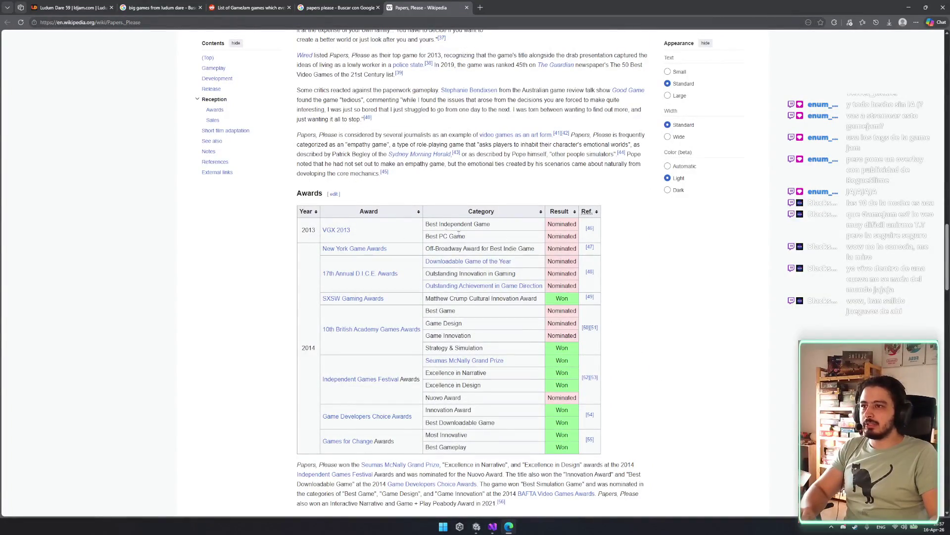
{"action": "left_click_drag", "start_coordinate": [450, 223], "coordinate": [466, 237]}
{"action": "left_click", "coordinate": [447, 233]}
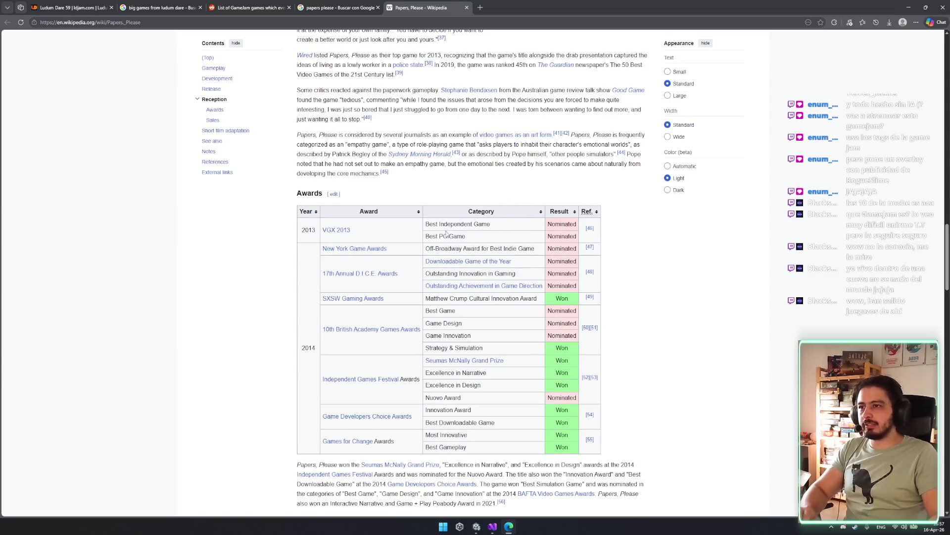
{"action": "scroll", "coordinate": [461, 282], "scroll_direction": "down", "scroll_amount": 10}
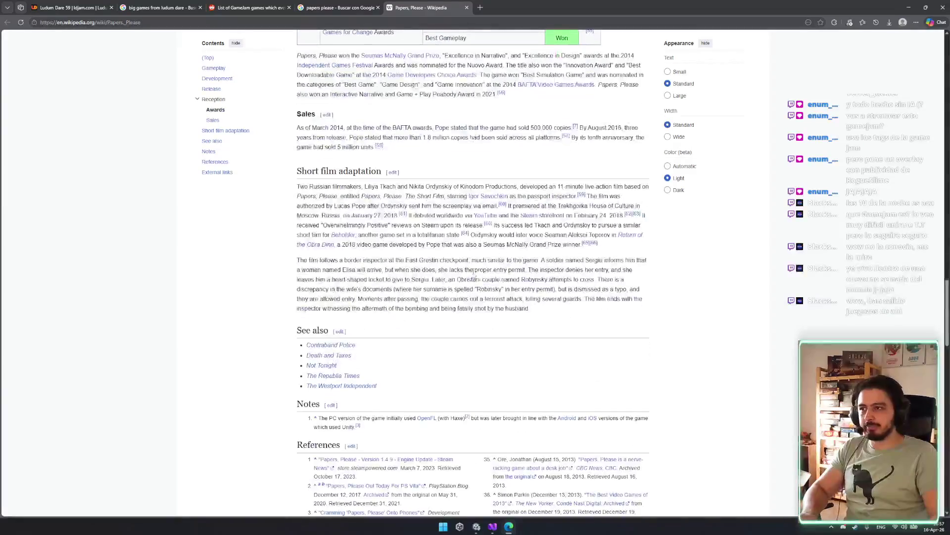
{"action": "scroll", "coordinate": [454, 266], "scroll_direction": "down", "scroll_amount": 15}
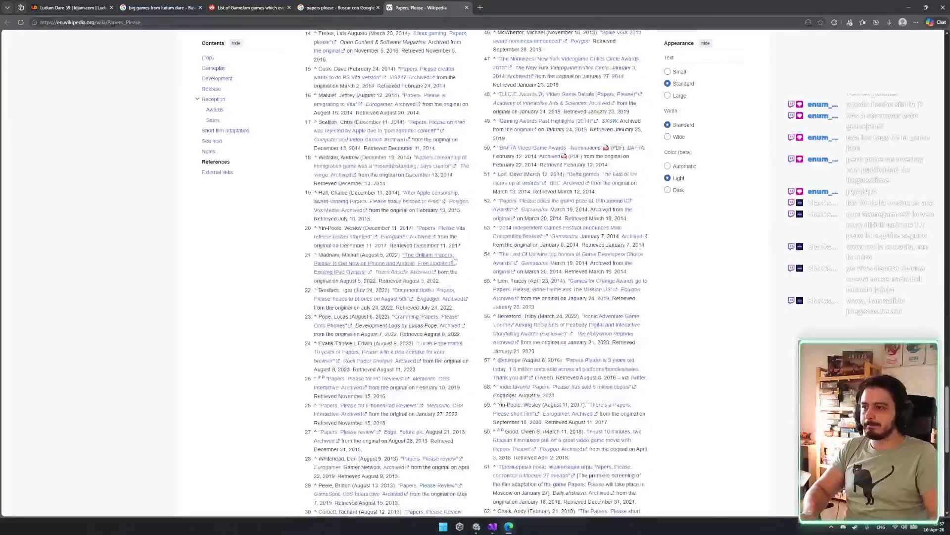
{"action": "scroll", "coordinate": [460, 247], "scroll_direction": "down", "scroll_amount": 3}
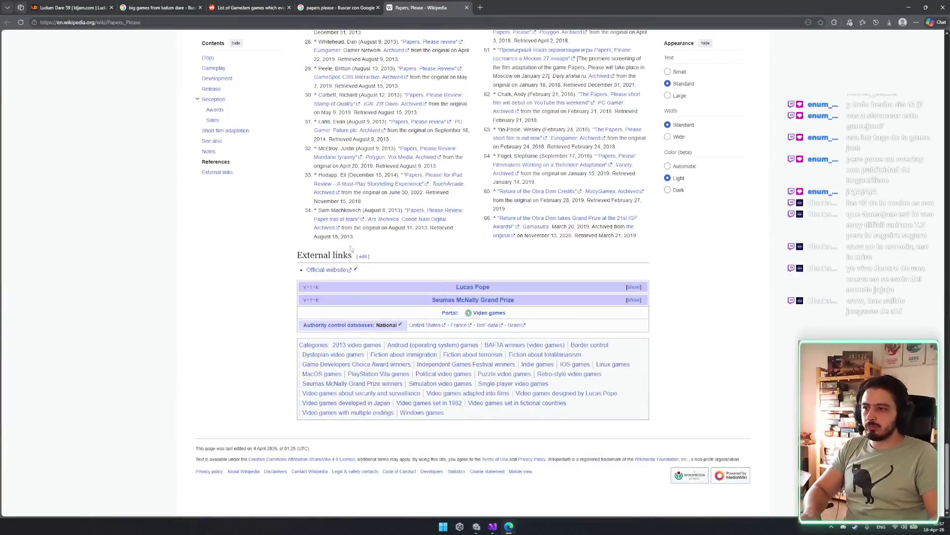
{"action": "key", "text": "ctrl+w"}
{"action": "key", "text": "ctrl+w"}
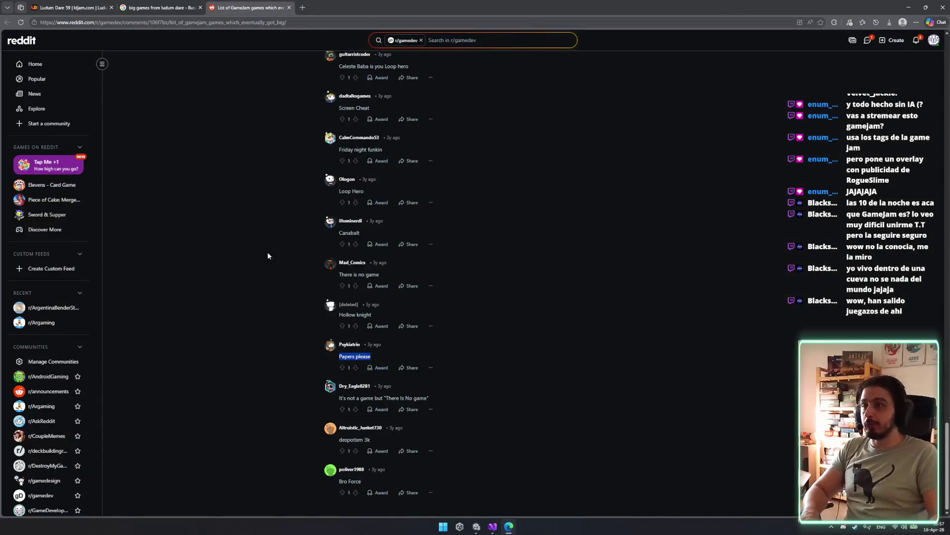
- Close the Reddit jam-games thread and show the Ludum Dare 59 Theme Voting page
{"action": "left_click", "coordinate": [260, 312]}
{"action": "key", "text": "Home"}
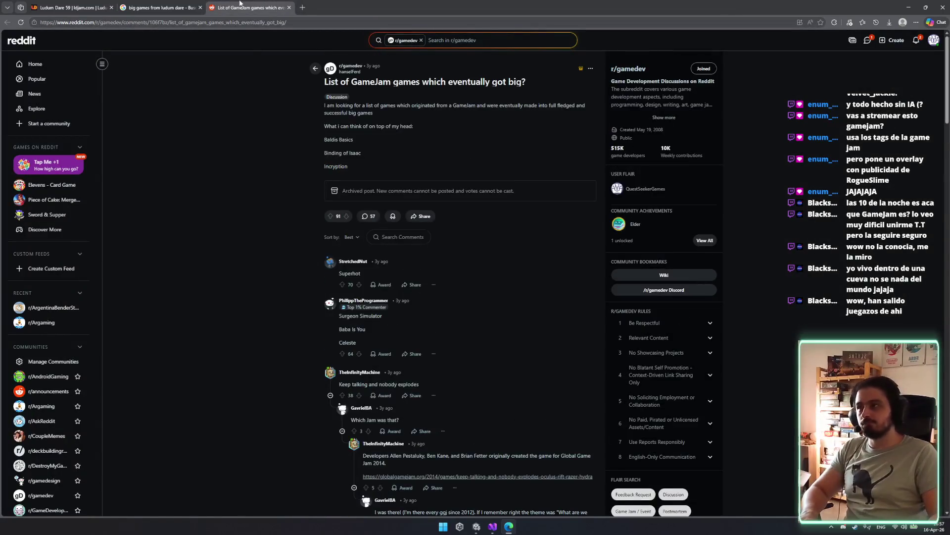
{"action": "key", "text": "ctrl+w"}
{"action": "left_click", "coordinate": [79, 7]}
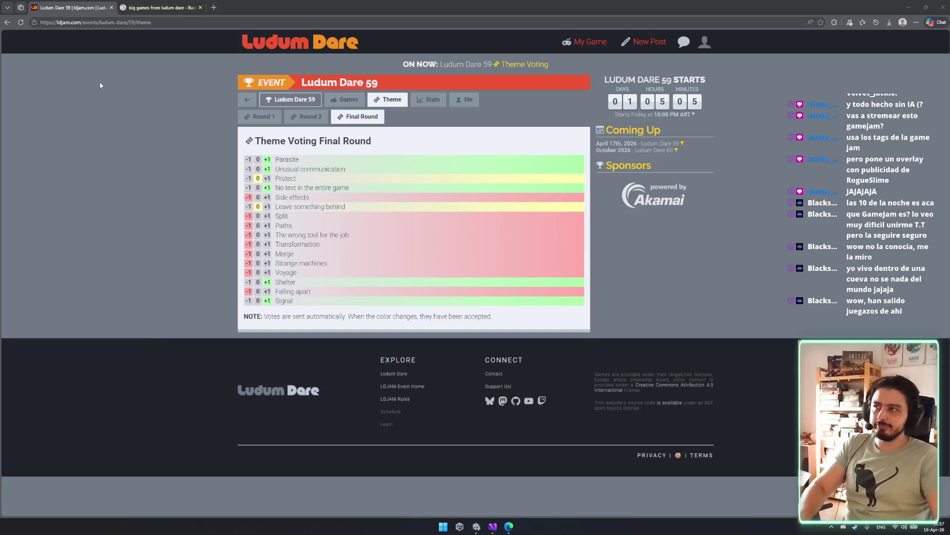
- Close the leftover Google results tab, then restore and minimize the browser to reveal Unity
{"action": "left_click", "coordinate": [160, 6]}
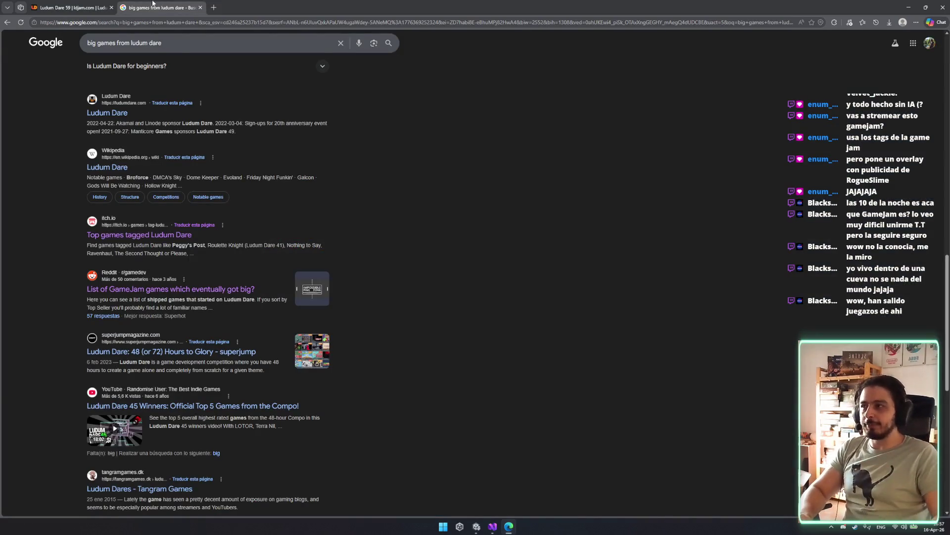
{"action": "middle_click", "coordinate": [167, 5]}
{"action": "mouse_move", "coordinate": [812, 6]}
{"action": "left_mouse_down"}
{"action": "mouse_move", "coordinate": [637, 204]}
{"action": "mouse_move", "coordinate": [567, 224]}
{"action": "left_mouse_up"}
{"action": "left_click", "coordinate": [567, 224]}
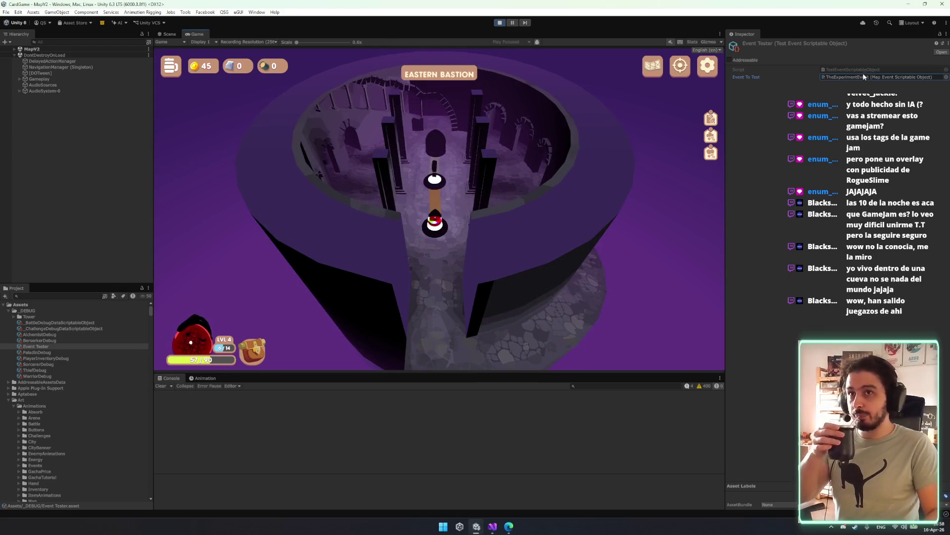
- Trigger FountainOfWishesEvent from the Event Tester, ignore the fountain, then filter the Hierarchy for debug
{"action": "left_click", "coordinate": [947, 77]}
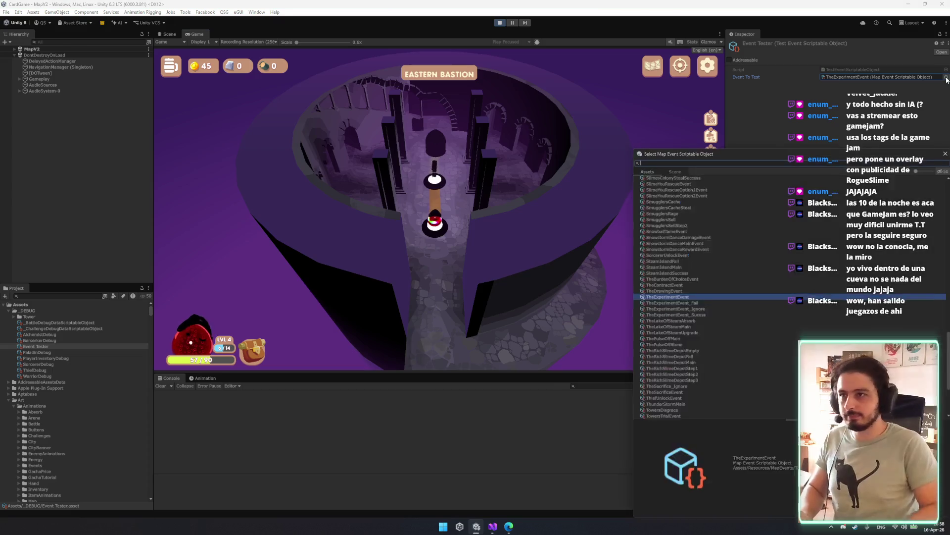
{"action": "type", "text": "fount"}
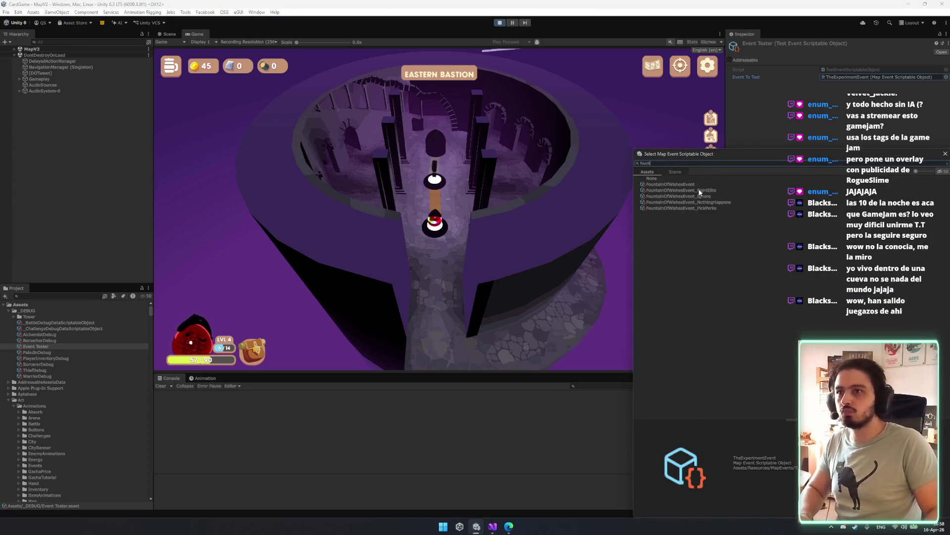
{"action": "double_click", "coordinate": [670, 184]}
{"action": "left_click", "coordinate": [841, 58]}
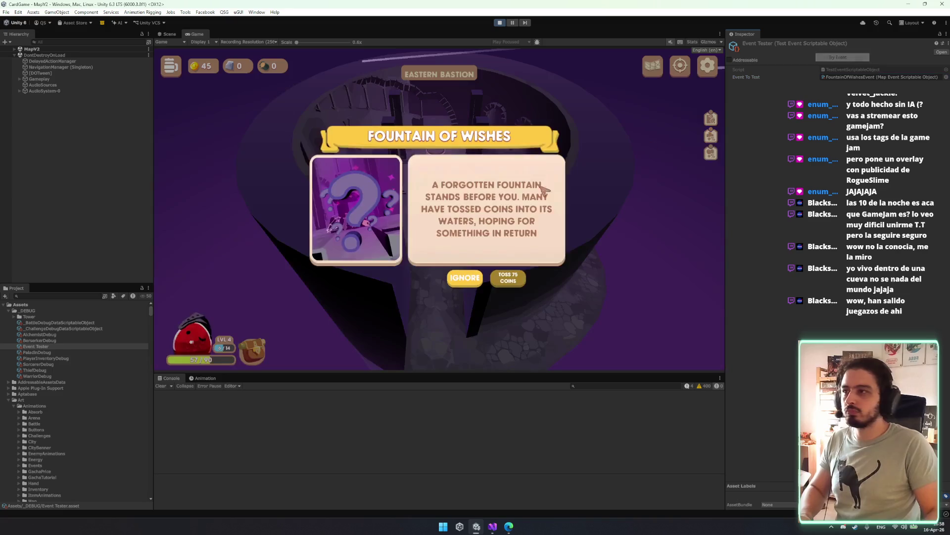
{"action": "left_click", "coordinate": [473, 280]}
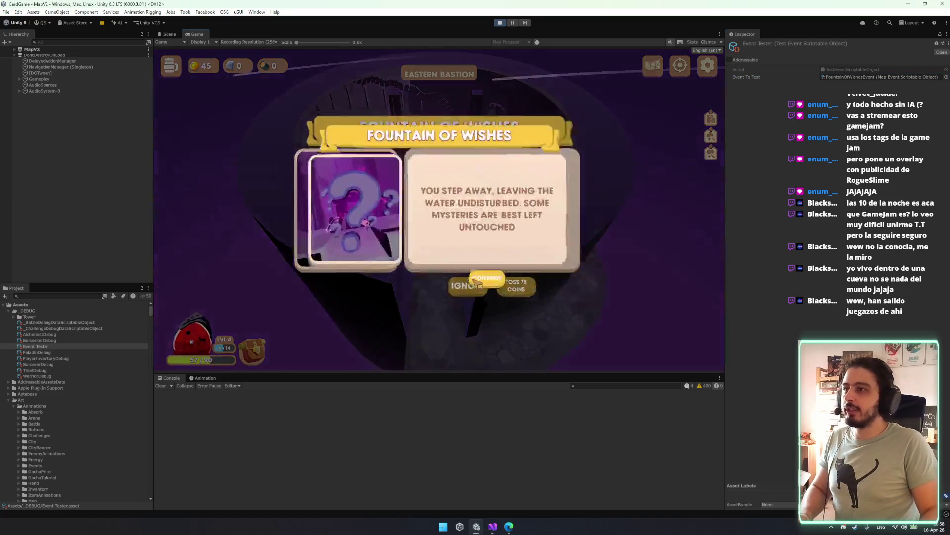
{"action": "left_click", "coordinate": [476, 282]}
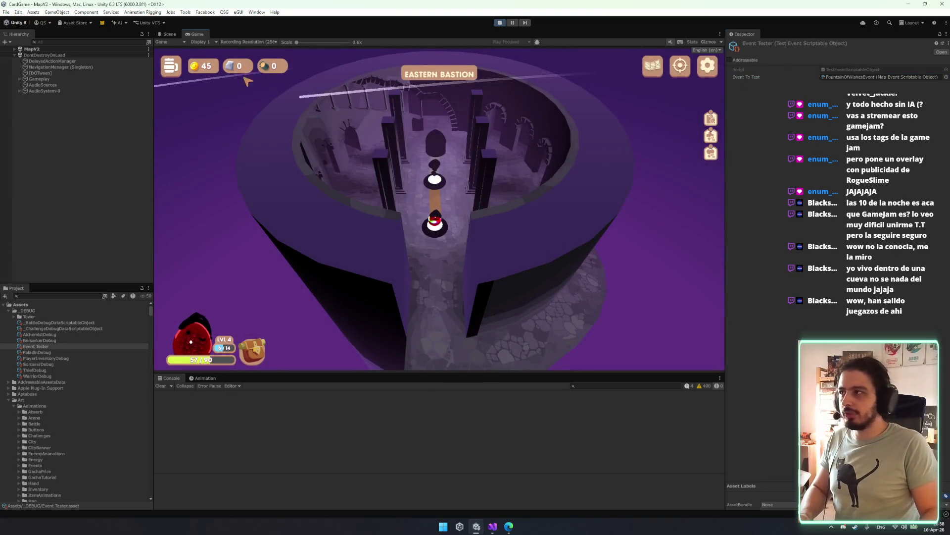
{"action": "left_click", "coordinate": [49, 42]}
{"action": "type", "text": "dobug"}
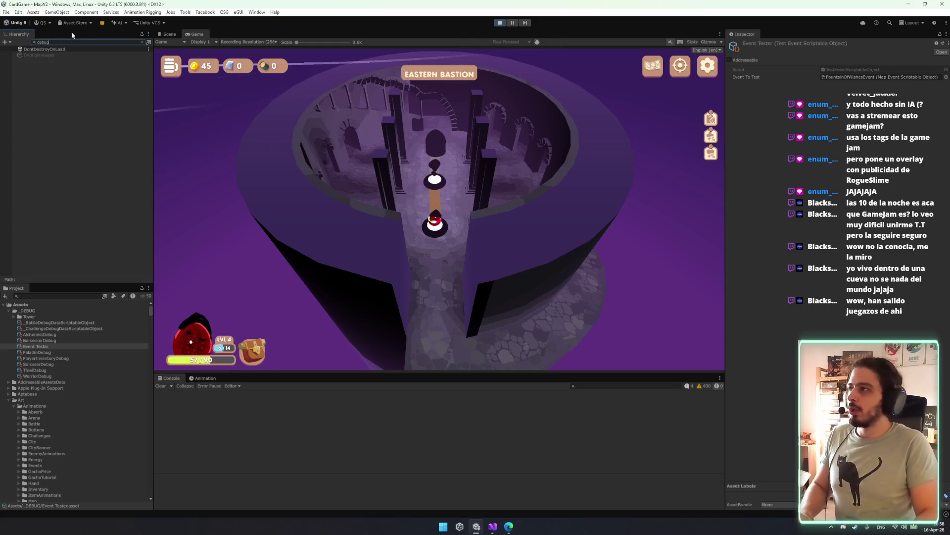
- Use DebugManager's in-game INVENTORY panel to add coins, raising 45 to 9645
{"action": "left_click", "coordinate": [47, 55]}
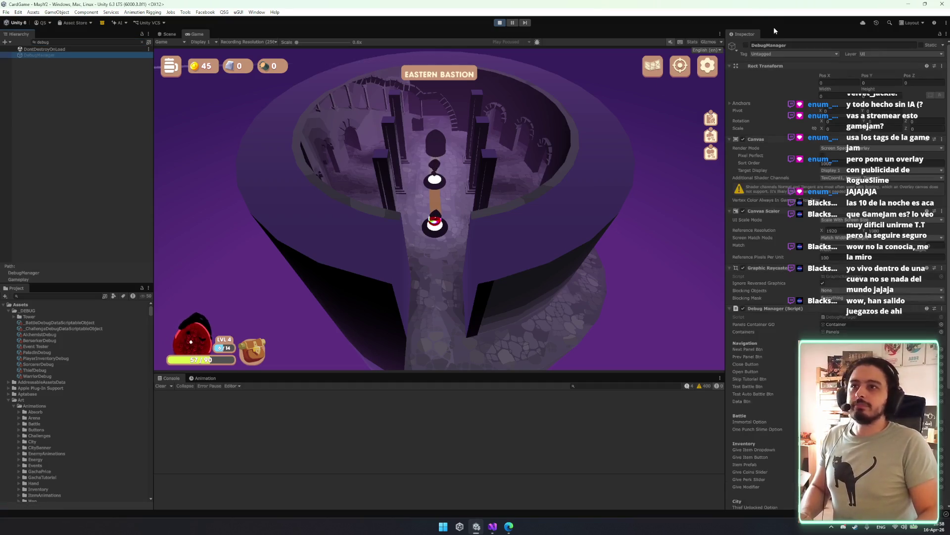
{"action": "left_click", "coordinate": [439, 75]}
{"action": "left_click", "coordinate": [211, 128]}
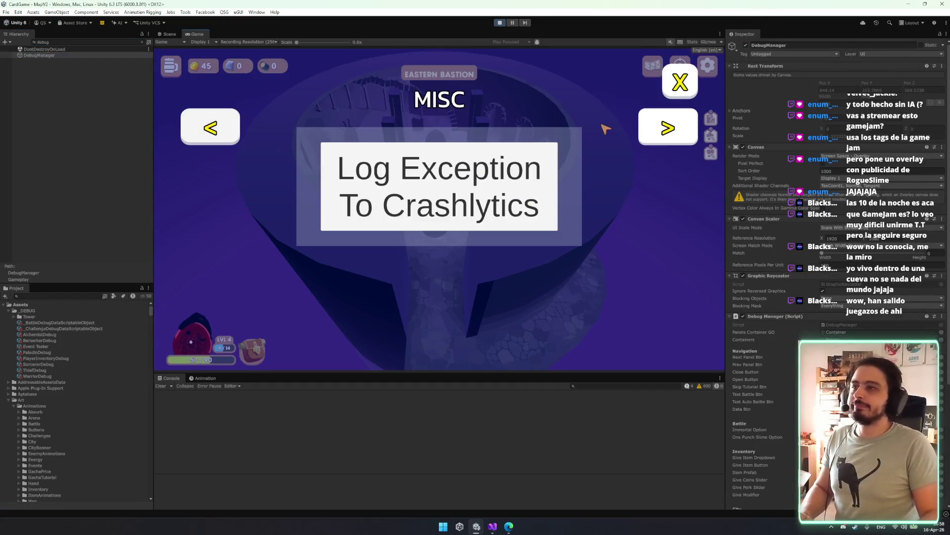
{"action": "left_click", "coordinate": [668, 128]}
{"action": "left_click", "coordinate": [668, 127]}
{"action": "left_click", "coordinate": [350, 197]}
{"action": "left_click", "coordinate": [354, 195]}
{"action": "left_click", "coordinate": [354, 196]}
{"action": "left_click", "coordinate": [355, 195]}
{"action": "left_click", "coordinate": [359, 191]}
{"action": "left_click", "coordinate": [358, 190]}
{"action": "left_click", "coordinate": [359, 190]}
{"action": "left_click", "coordinate": [318, 193]}
{"action": "left_click", "coordinate": [317, 193]}
{"action": "left_click", "coordinate": [318, 193]}
{"action": "left_click", "coordinate": [318, 193]}
{"action": "left_click", "coordinate": [319, 194]}
- Close the debug panel and deactivate the DebugManager object
{"action": "left_click", "coordinate": [680, 82]}
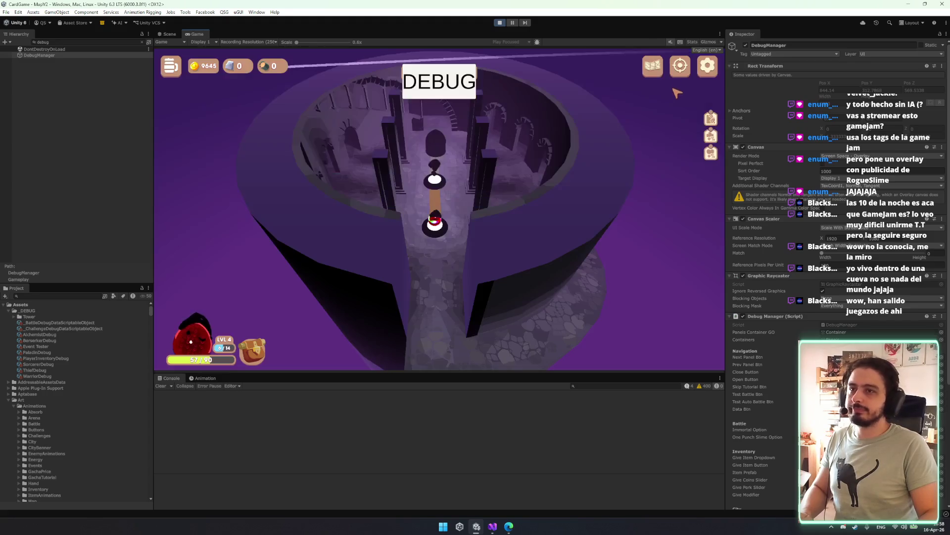
{"action": "left_click", "coordinate": [745, 45]}
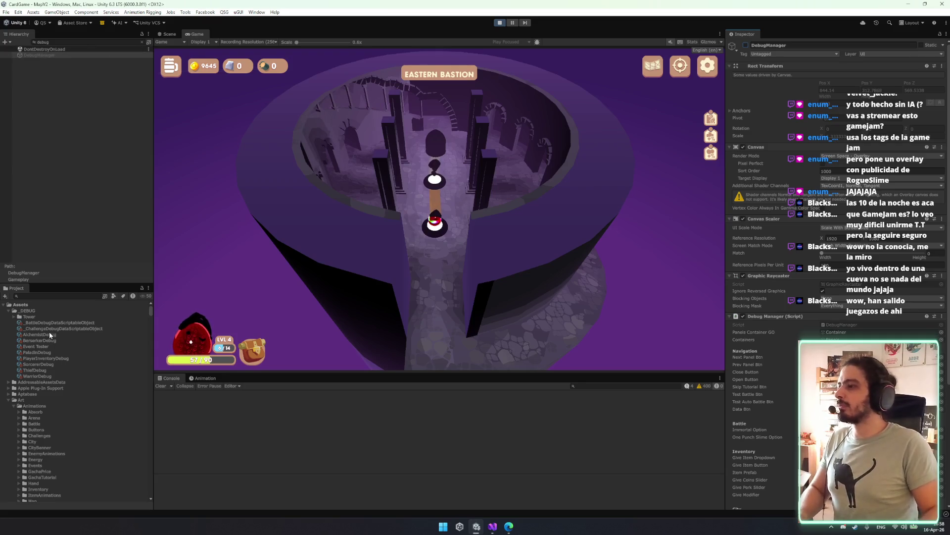
{"action": "left_click", "coordinate": [36, 346]}
- Trigger the Fountain of Wishes test event, toss coins, and start the elite battle against three gems
{"action": "right_click", "coordinate": [832, 54]}
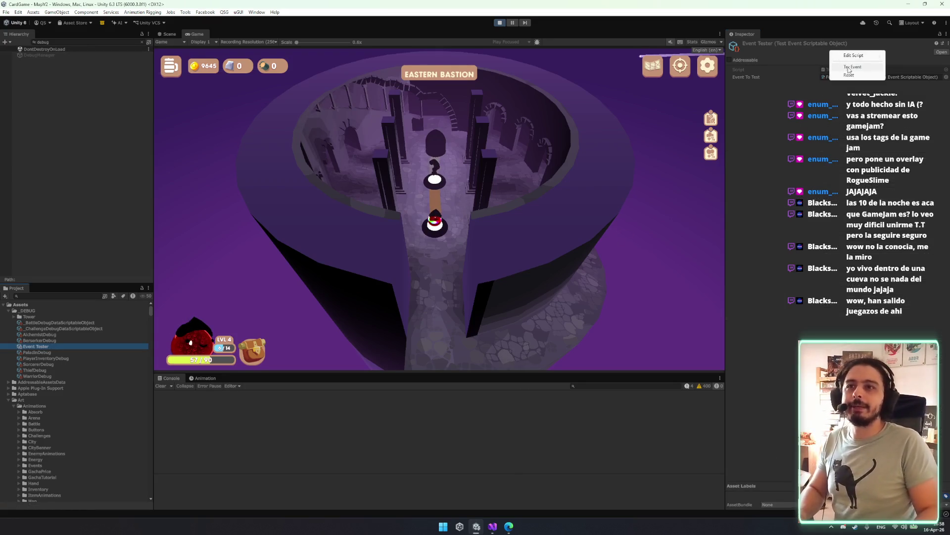
{"action": "left_click", "coordinate": [856, 65]}
{"action": "left_click", "coordinate": [508, 277]}
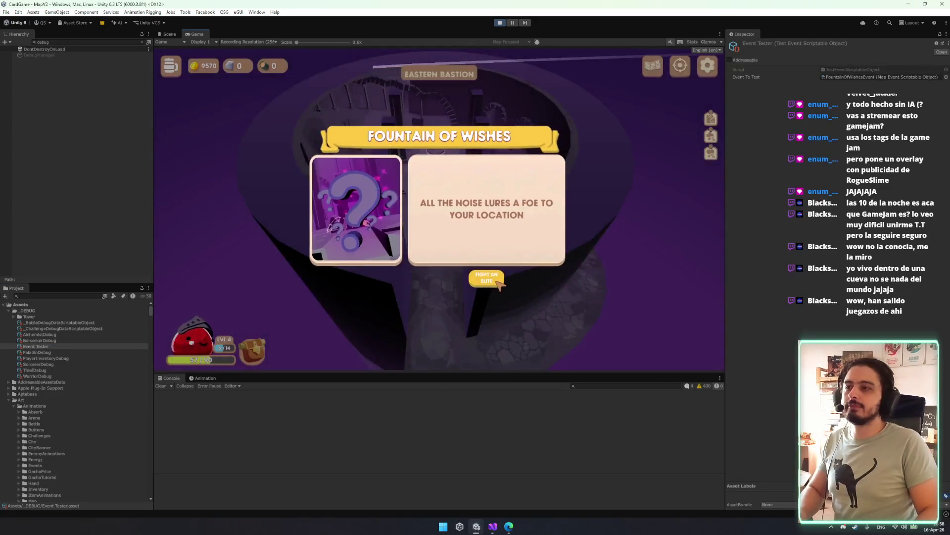
{"action": "left_click", "coordinate": [495, 281]}
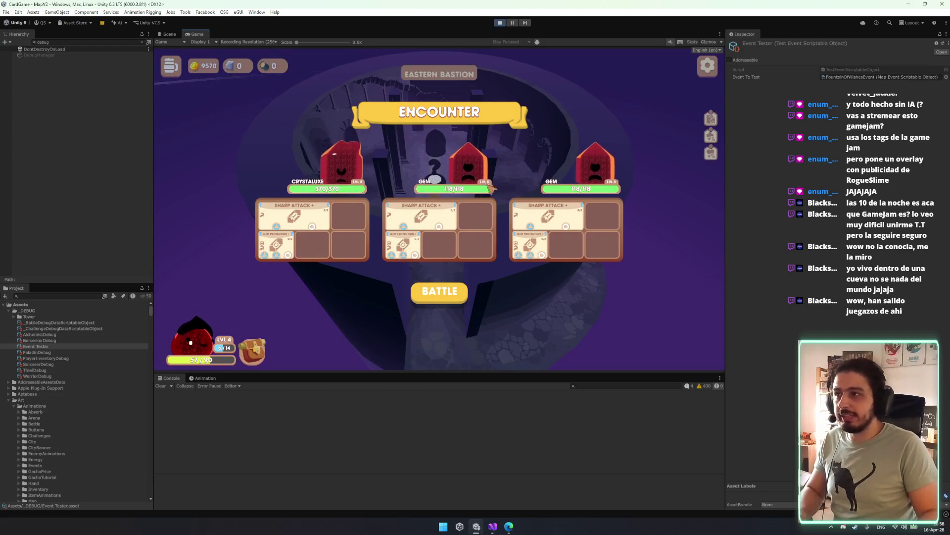
{"action": "left_click", "coordinate": [440, 292]}
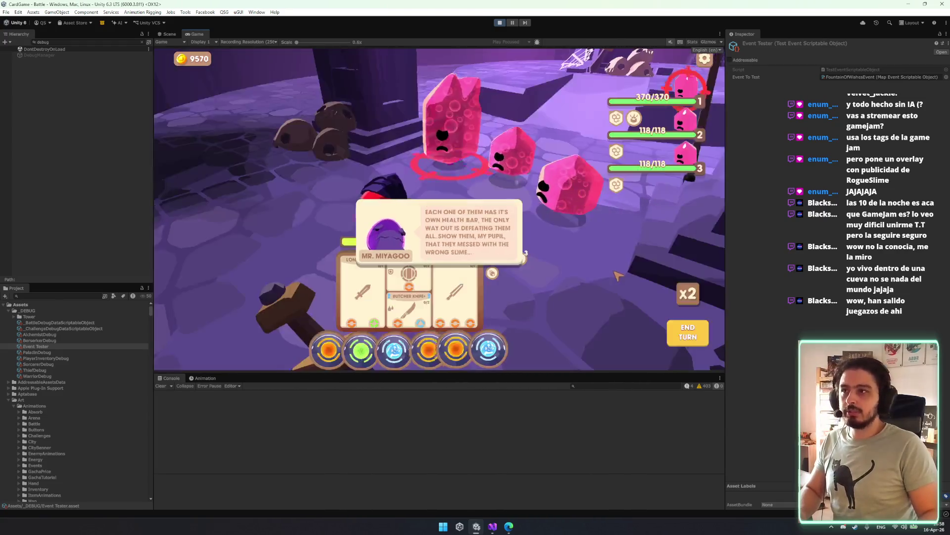
- Dismiss the tutorial, switch the target from the third enemy back to the first, and select DebugManager
{"action": "left_click", "coordinate": [618, 275]}
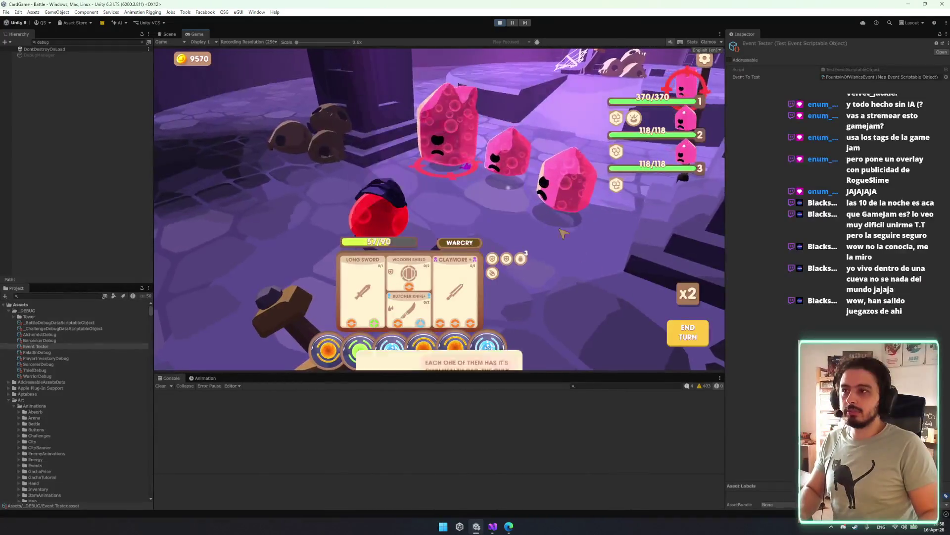
{"action": "left_click", "coordinate": [541, 184]}
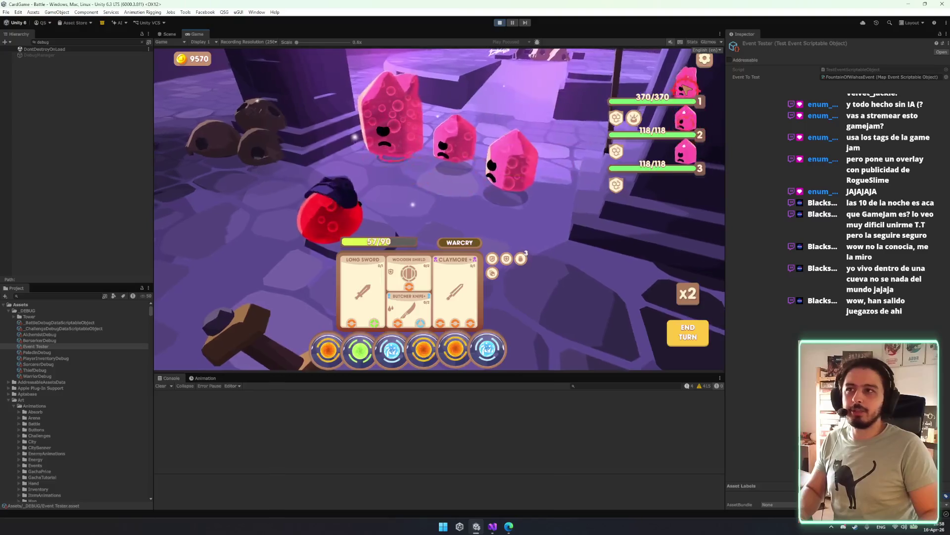
{"action": "left_click", "coordinate": [669, 78]}
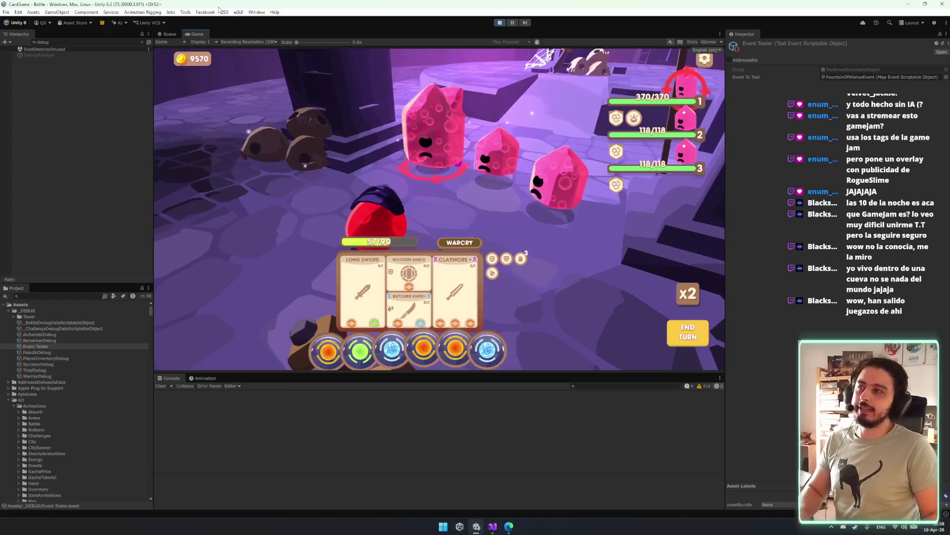
{"action": "left_click", "coordinate": [40, 55]}
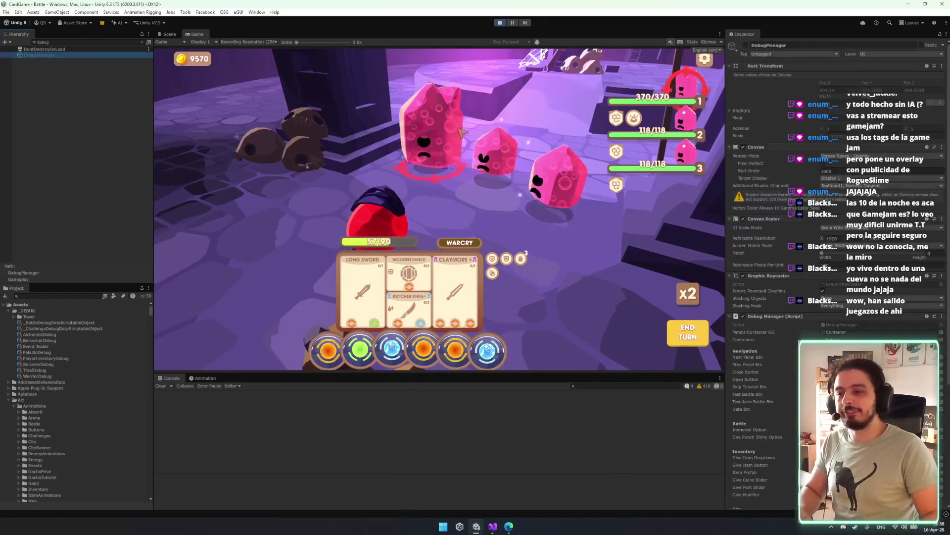
- Cycle the in-game debug panel through its categories to the BATTLE options, then close it
{"action": "left_click", "coordinate": [451, 87]}
{"action": "left_click", "coordinate": [668, 128]}
{"action": "left_click", "coordinate": [668, 128]}
{"action": "left_click", "coordinate": [677, 122]}
{"action": "left_click", "coordinate": [676, 122]}
{"action": "left_click", "coordinate": [676, 121]}
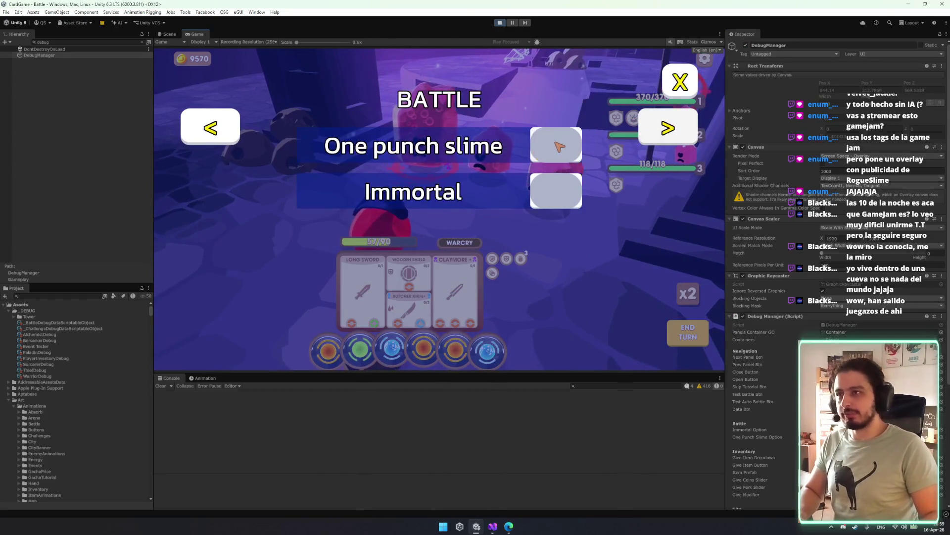
{"action": "left_click", "coordinate": [692, 88]}
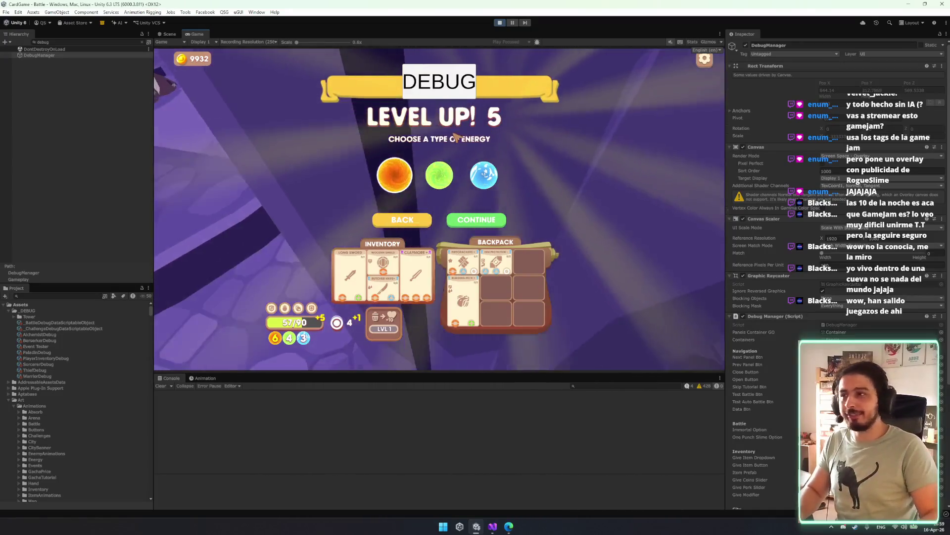
- Confirm the level-up energy and perk choices, then skip picking a curse
{"action": "left_click", "coordinate": [484, 215]}
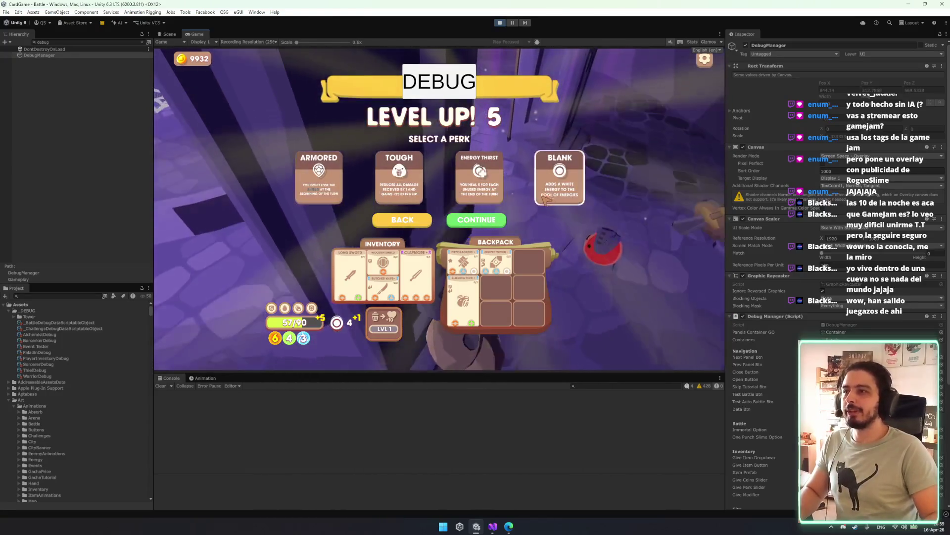
{"action": "left_click", "coordinate": [467, 219]}
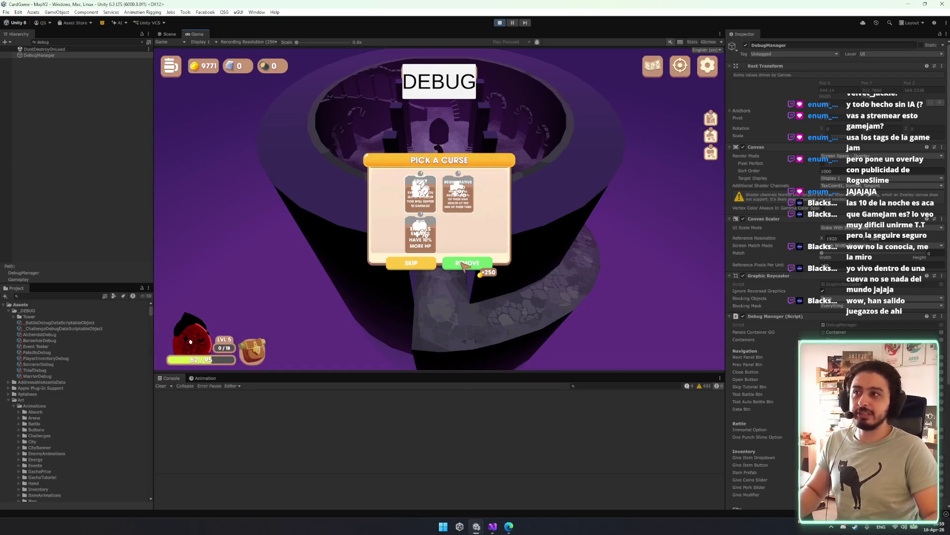
{"action": "left_click", "coordinate": [409, 265]}
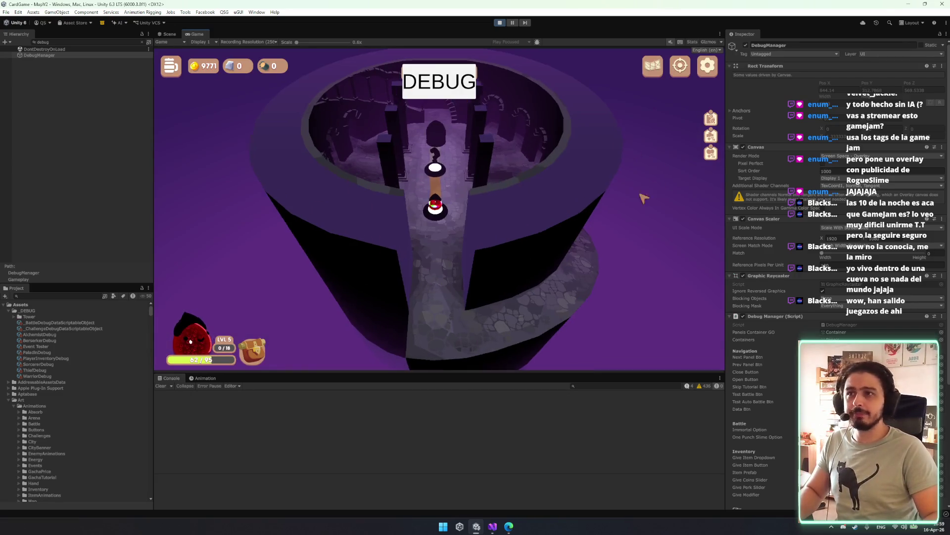
- Inspect the challenge, PaladinDebug, WarriorDebug, battle debug assets, then the Event Tester asset
{"action": "left_click", "coordinate": [53, 329]}
{"action": "left_click", "coordinate": [53, 352]}
{"action": "left_click", "coordinate": [53, 374]}
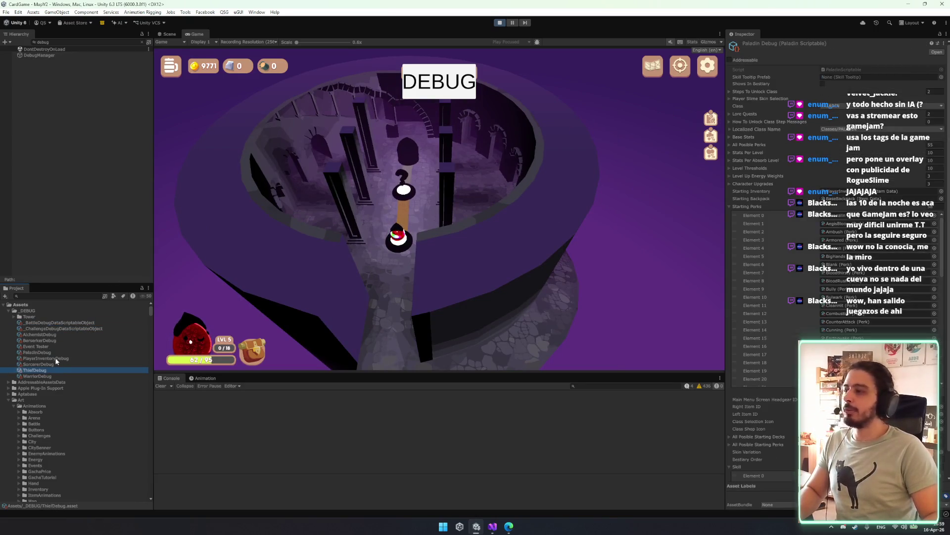
{"action": "left_click", "coordinate": [60, 322]}
{"action": "left_click", "coordinate": [53, 329]}
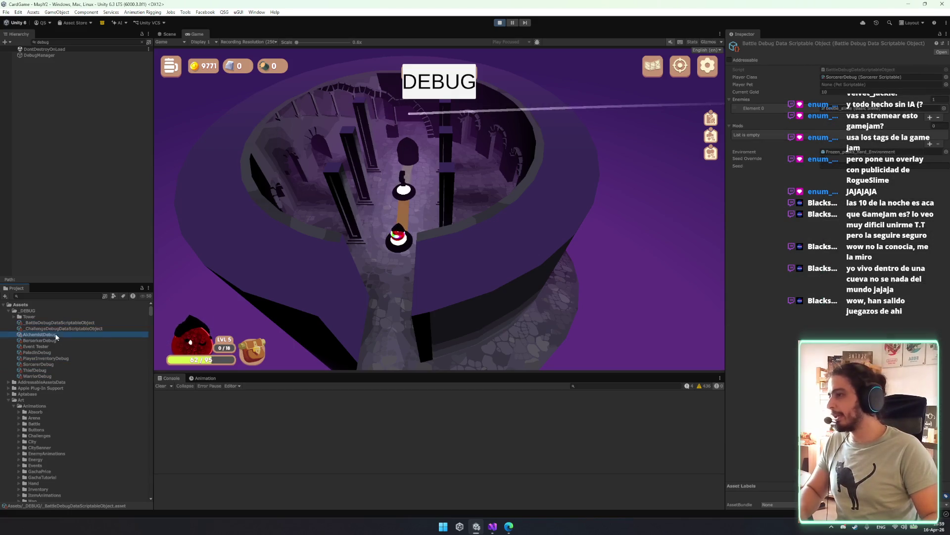
{"action": "left_click", "coordinate": [50, 347]}
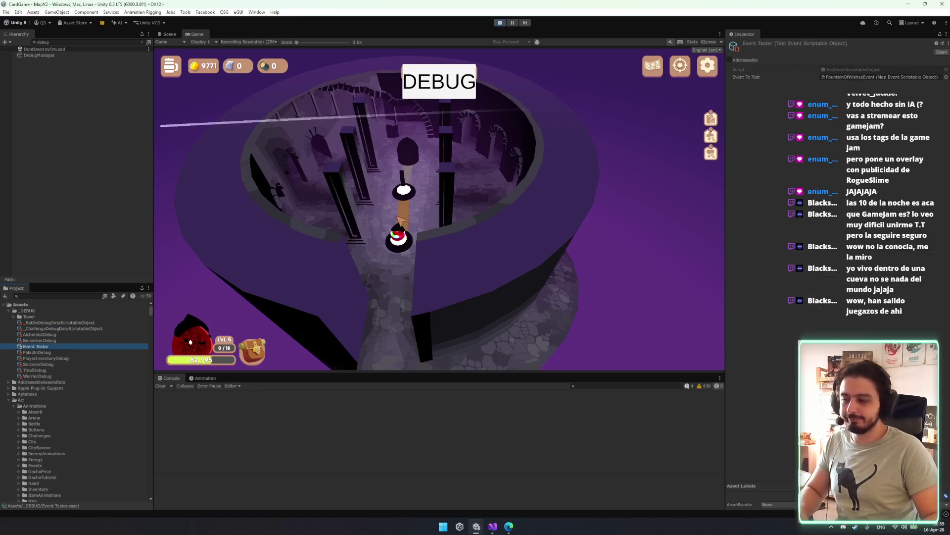
- Rerun the Fountain of Wishes event into an elite battle, win instantly with the K debug kill, and collect the reward
{"action": "right_click", "coordinate": [844, 43]}
{"action": "left_click", "coordinate": [871, 61]}
{"action": "left_click", "coordinate": [508, 284]}
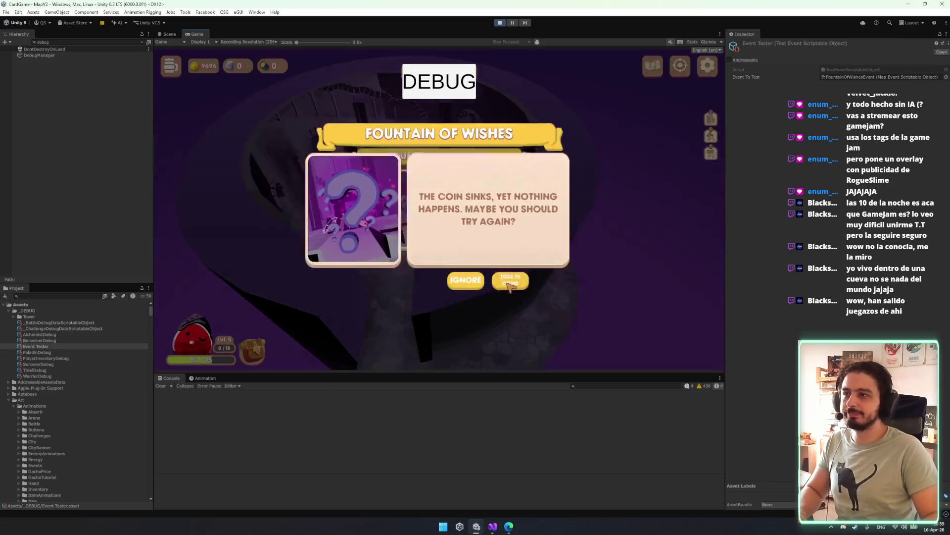
{"action": "left_click", "coordinate": [508, 278]}
{"action": "left_click", "coordinate": [490, 280]}
{"action": "left_click", "coordinate": [459, 298]}
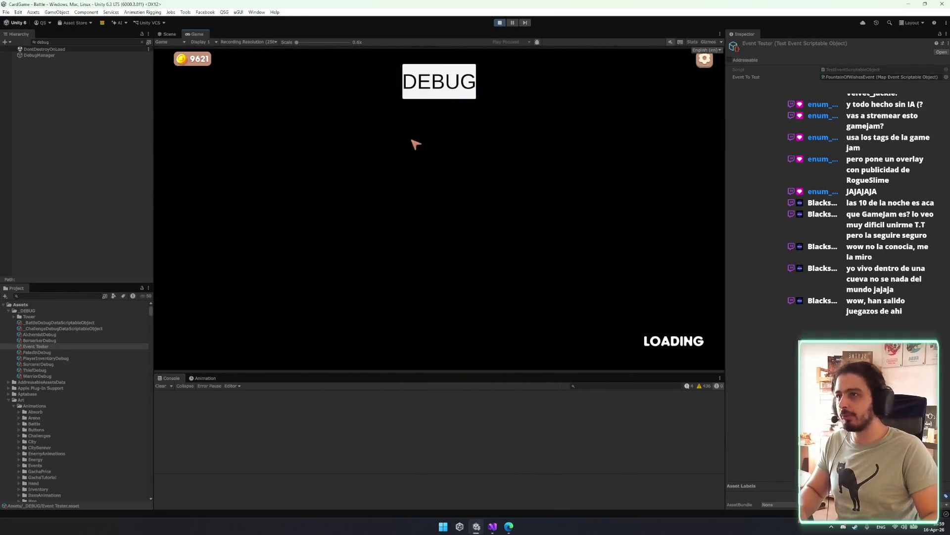
{"action": "key", "text": "k"}
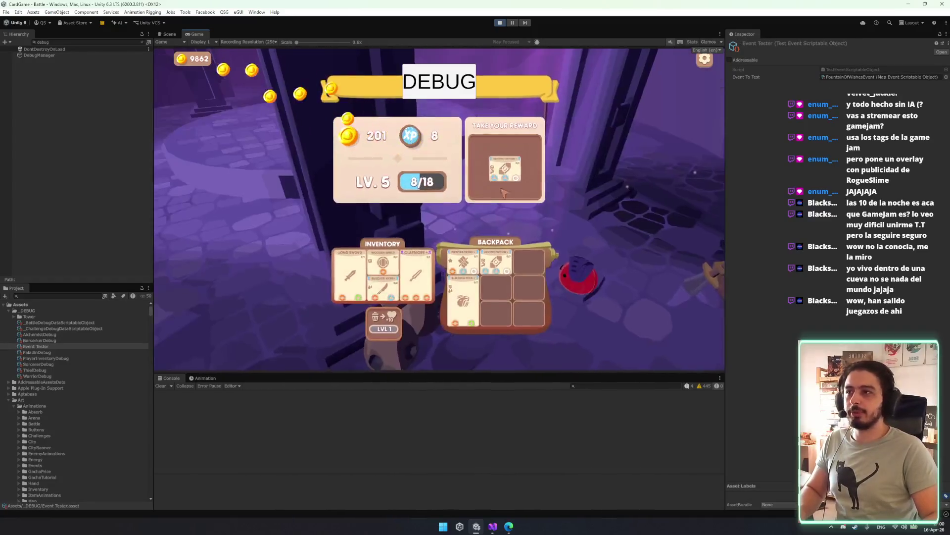
{"action": "left_click", "coordinate": [503, 189]}
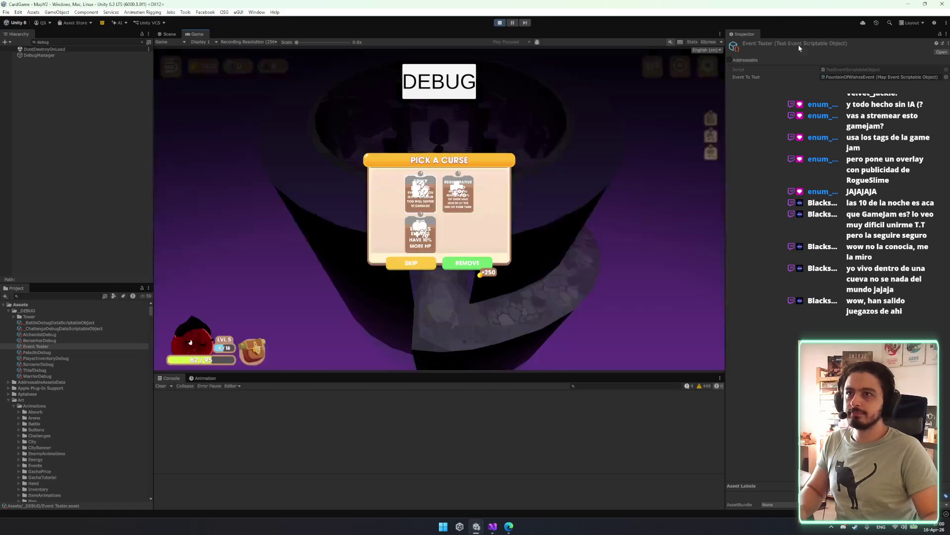
- Trigger the fountain again, toss coins twice, start an elite battle, and play the Claymore card
{"action": "right_click", "coordinate": [853, 48]}
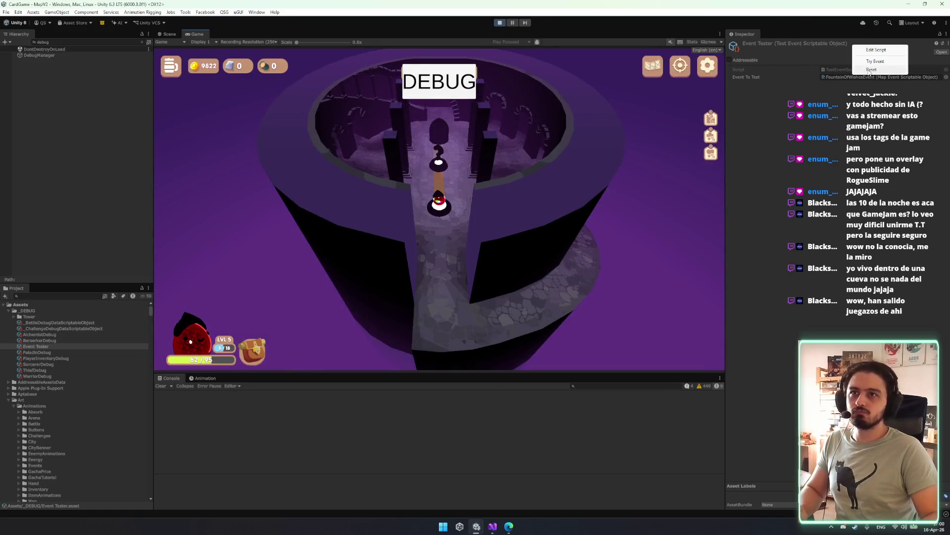
{"action": "left_click", "coordinate": [877, 61]}
{"action": "left_click", "coordinate": [511, 281]}
{"action": "left_click", "coordinate": [511, 281]}
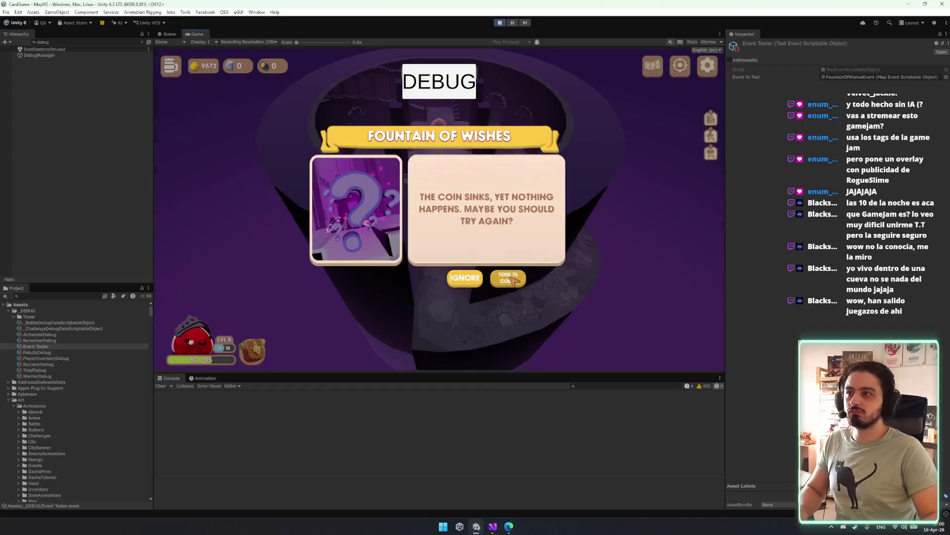
{"action": "left_click", "coordinate": [498, 282]}
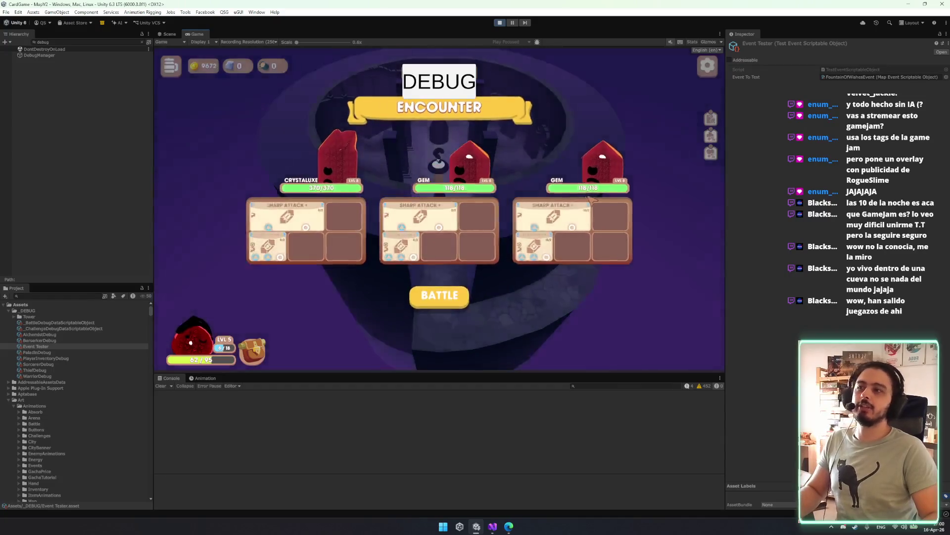
{"action": "left_click", "coordinate": [458, 301]}
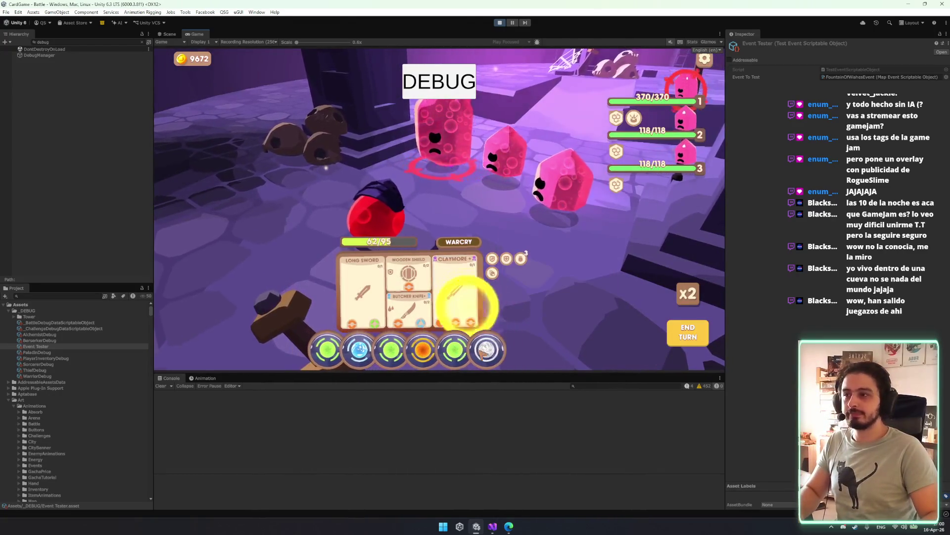
{"action": "left_click_drag", "start_coordinate": [439, 350], "coordinate": [455, 297]}
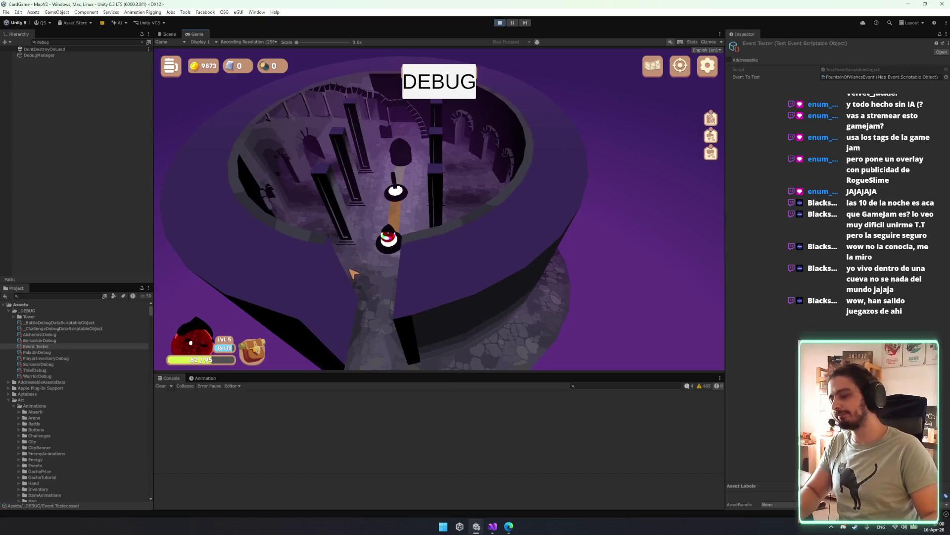
- Take the Lurkers mystery node, kill Splattershot with K, bag the Short Sword, and pick level-up rewards
{"action": "left_click", "coordinate": [418, 213]}
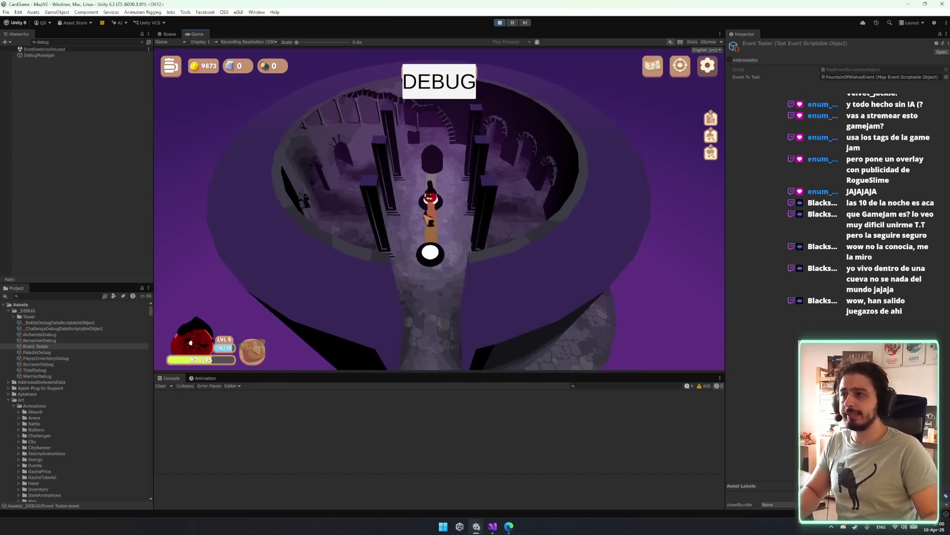
{"action": "left_click", "coordinate": [485, 279]}
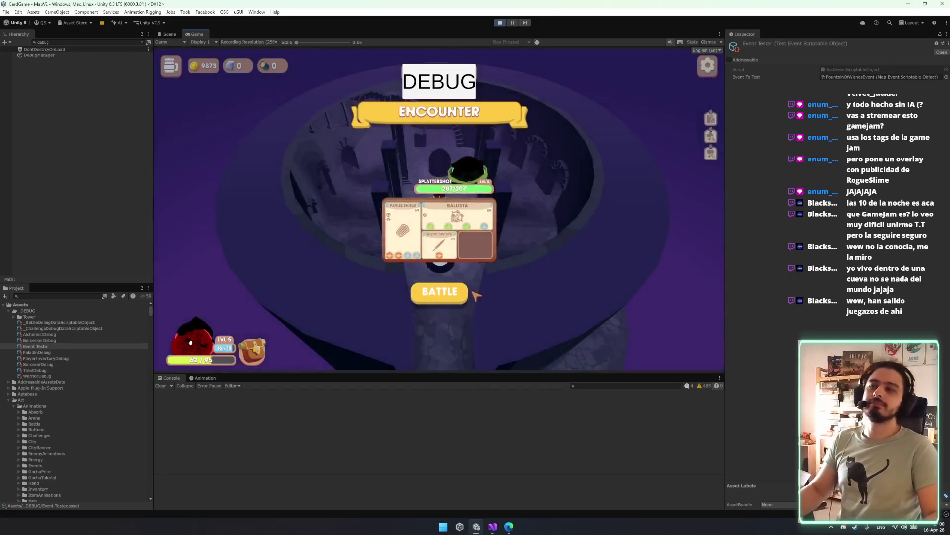
{"action": "left_click", "coordinate": [450, 299]}
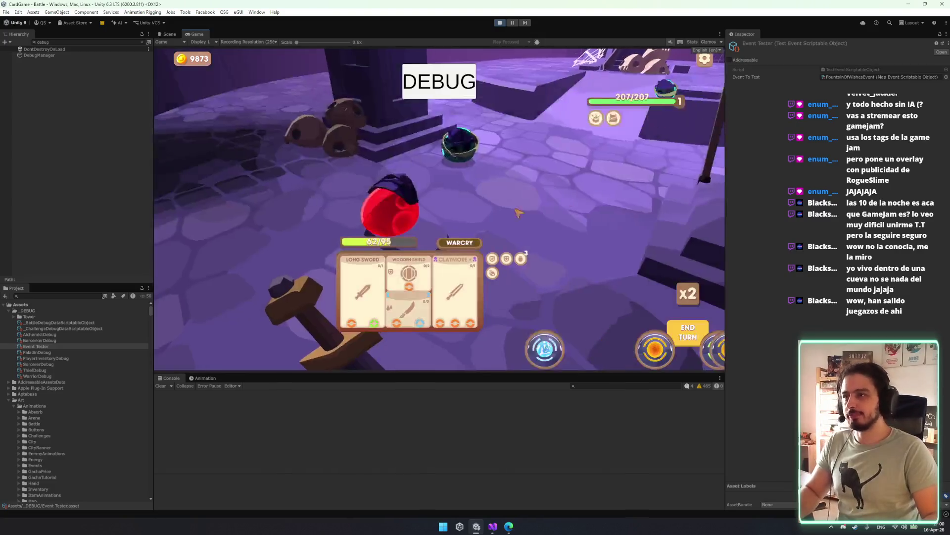
{"action": "key", "text": "k"}
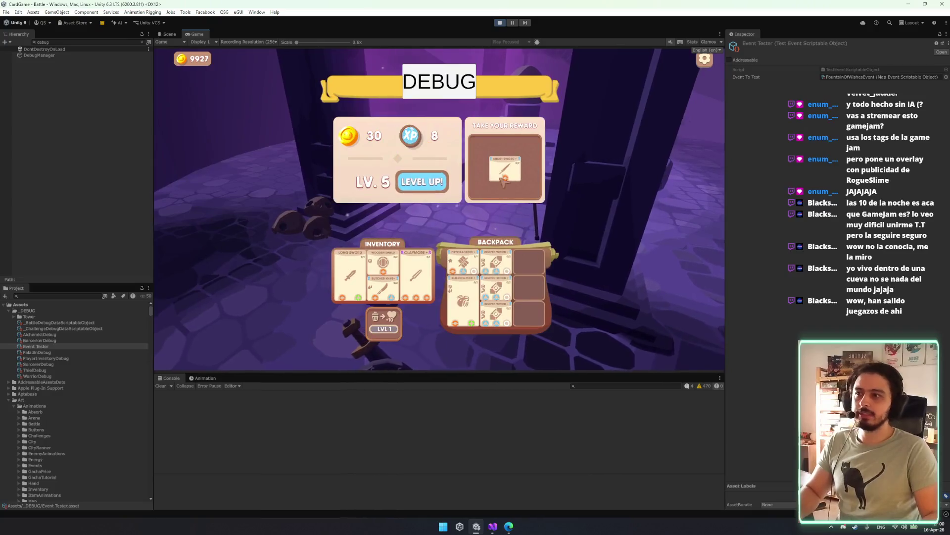
{"action": "left_click", "coordinate": [517, 190]}
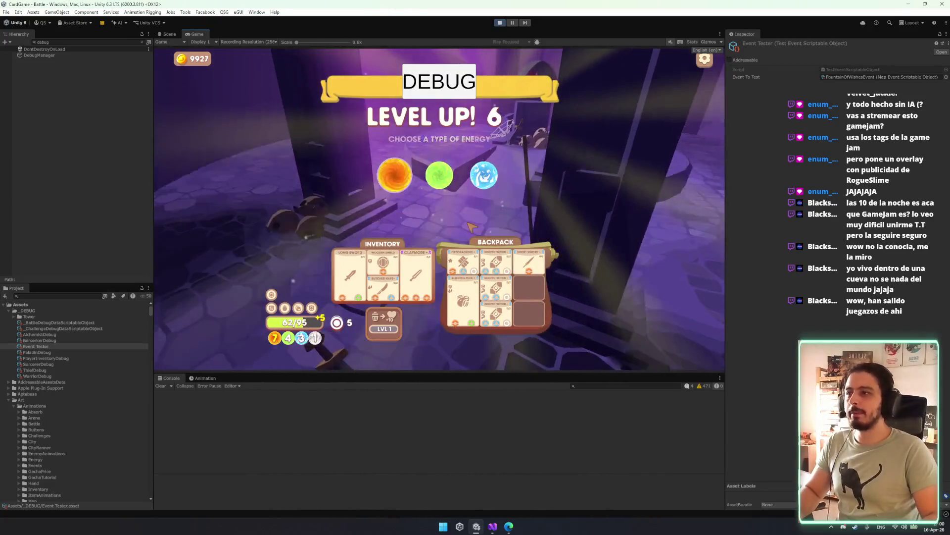
{"action": "left_click", "coordinate": [438, 175]}
{"action": "left_click", "coordinate": [483, 220]}
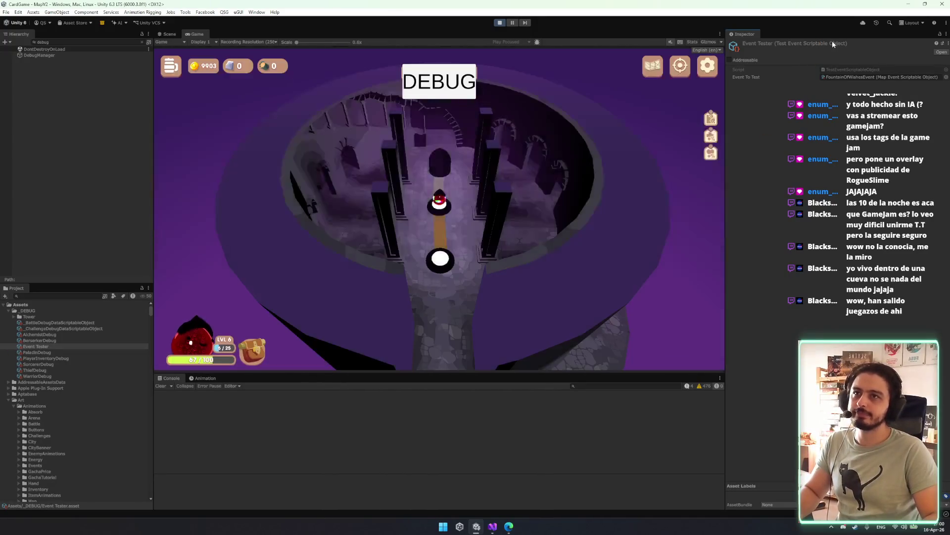
{"action": "right_click", "coordinate": [833, 41]}
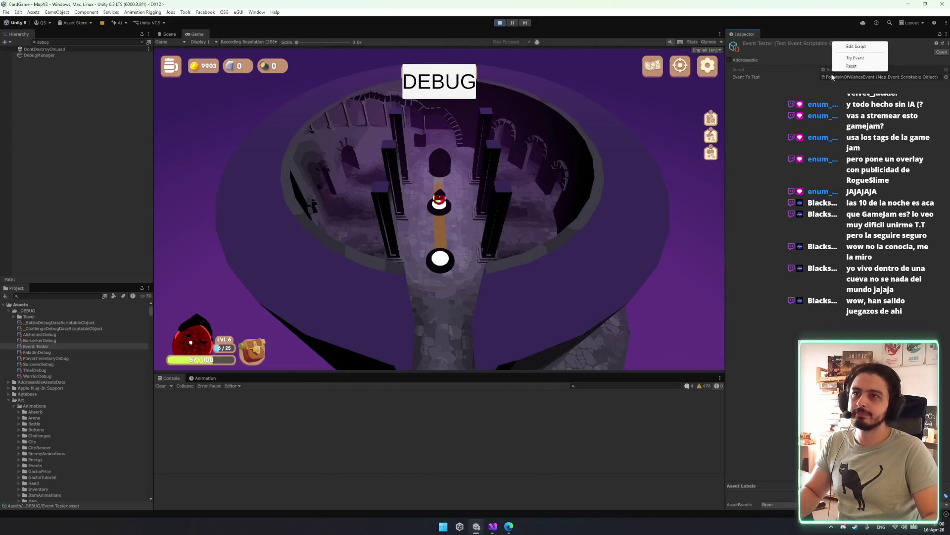
- Try the Fountain of Wishes event, toss 75 coins four times until granted, continue, then stop play mode
{"action": "left_click", "coordinate": [856, 58]}
{"action": "left_click", "coordinate": [519, 280]}
{"action": "left_click", "coordinate": [515, 280]}
{"action": "left_click", "coordinate": [520, 280]}
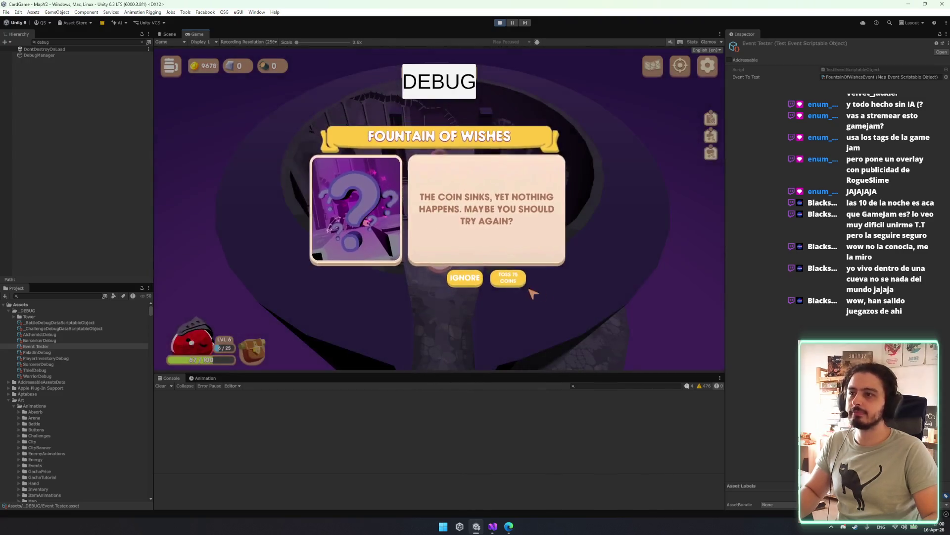
{"action": "left_click", "coordinate": [516, 281]}
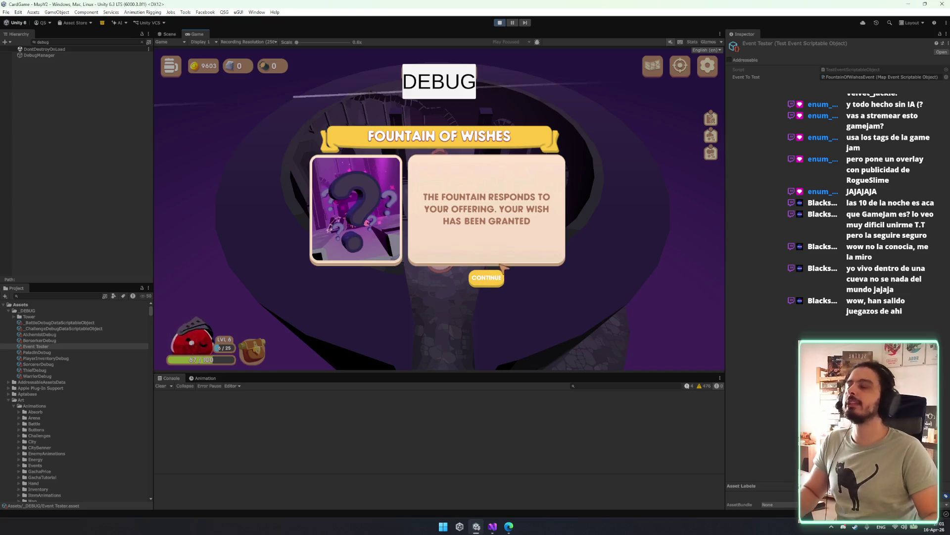
{"action": "left_click", "coordinate": [490, 279]}
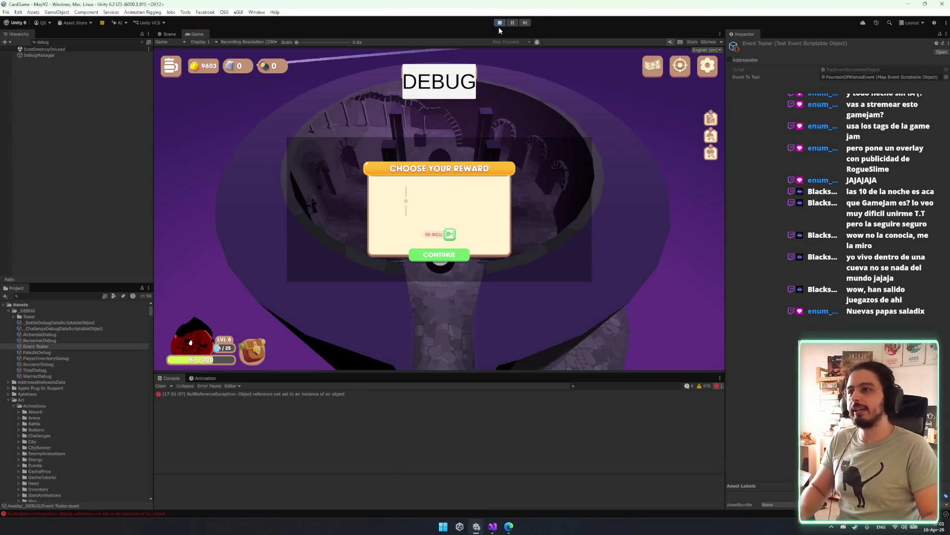
{"action": "key", "text": "ctrl+p"}
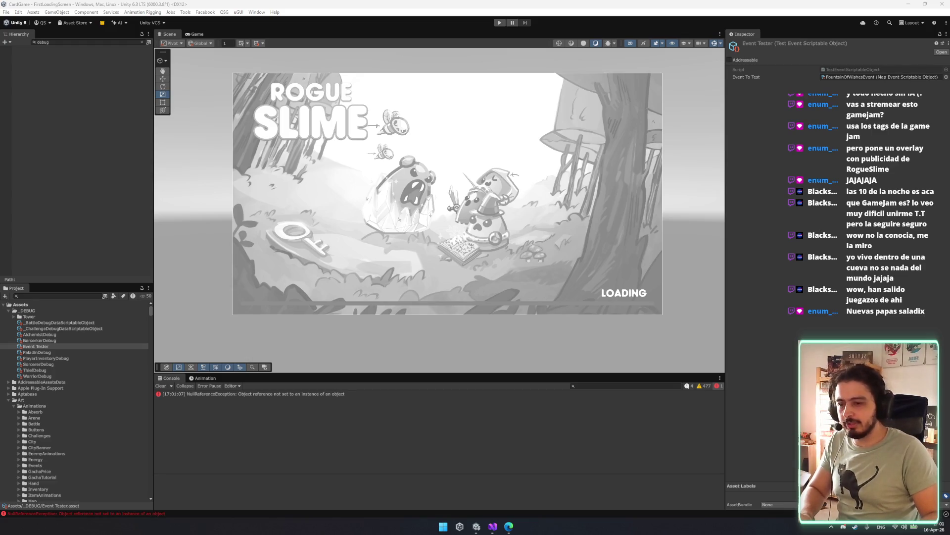
- Switch to the browser showing Google Images results for 'nuevas papas saladix'
{"action": "key", "text": "alt+Tab"}
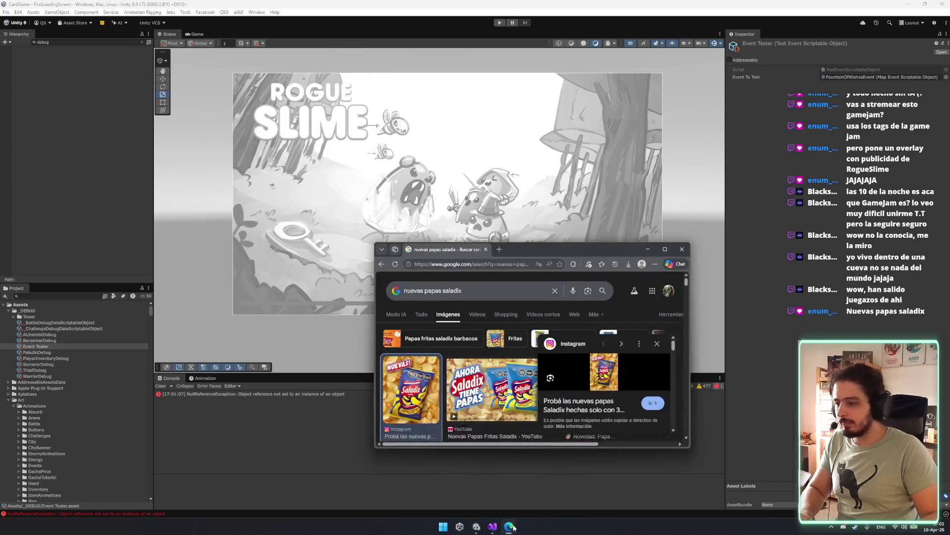
- Maximize the browser, scroll the Saladix image results, open the video result, then return to Unity
{"action": "double_click", "coordinate": [553, 251]}
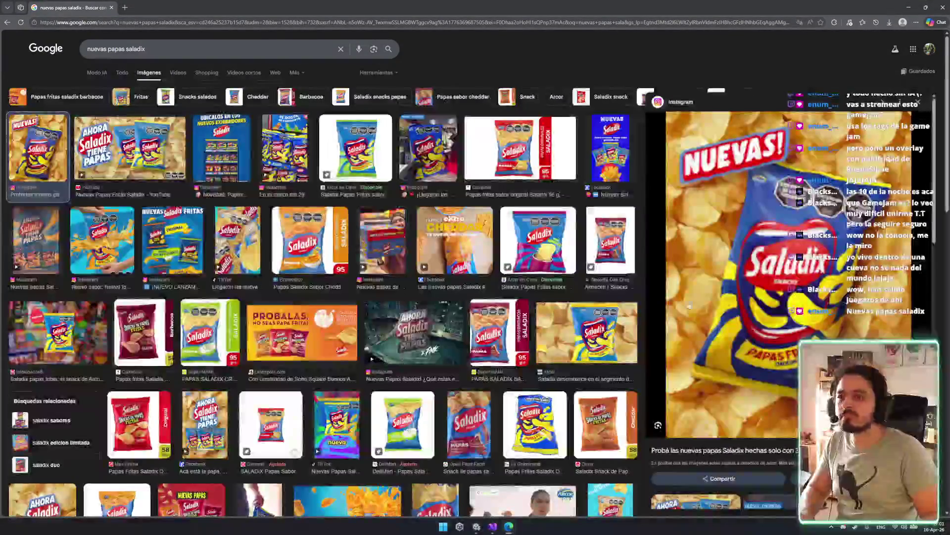
{"action": "scroll", "coordinate": [706, 299], "scroll_direction": "down", "scroll_amount": 3}
{"action": "scroll", "coordinate": [415, 341], "scroll_direction": "down", "scroll_amount": 4}
{"action": "scroll", "coordinate": [415, 342], "scroll_direction": "up", "scroll_amount": 4}
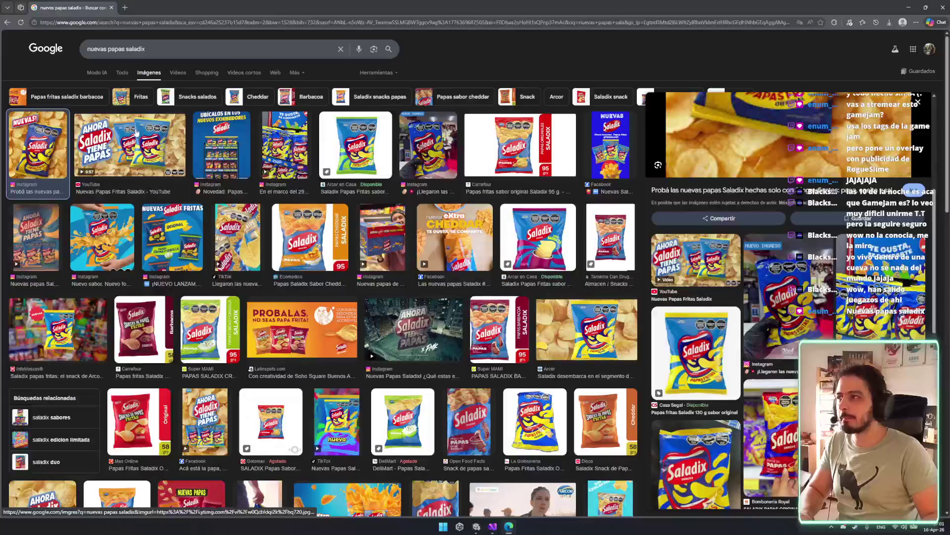
{"action": "left_click", "coordinate": [148, 144]}
{"action": "key", "text": "alt+Tab"}
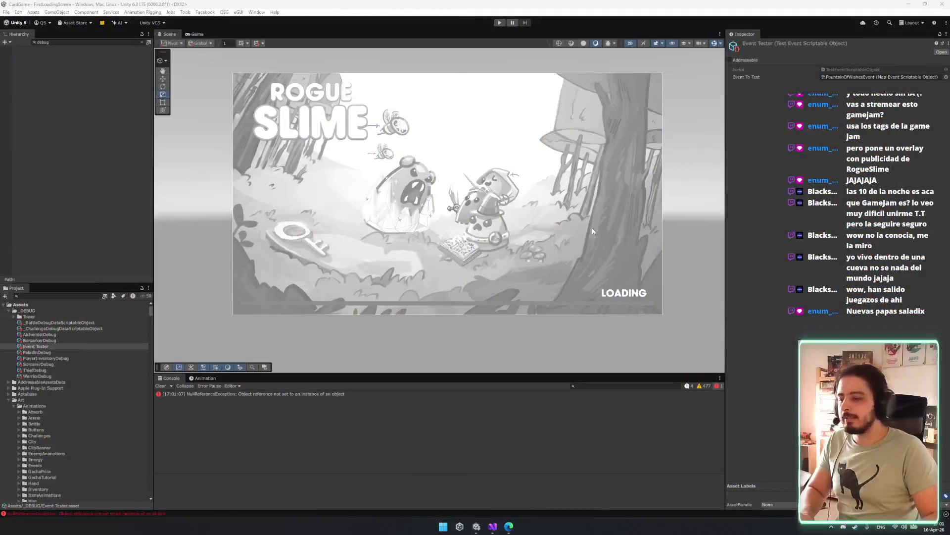
{"action": "left_click", "coordinate": [141, 42]}
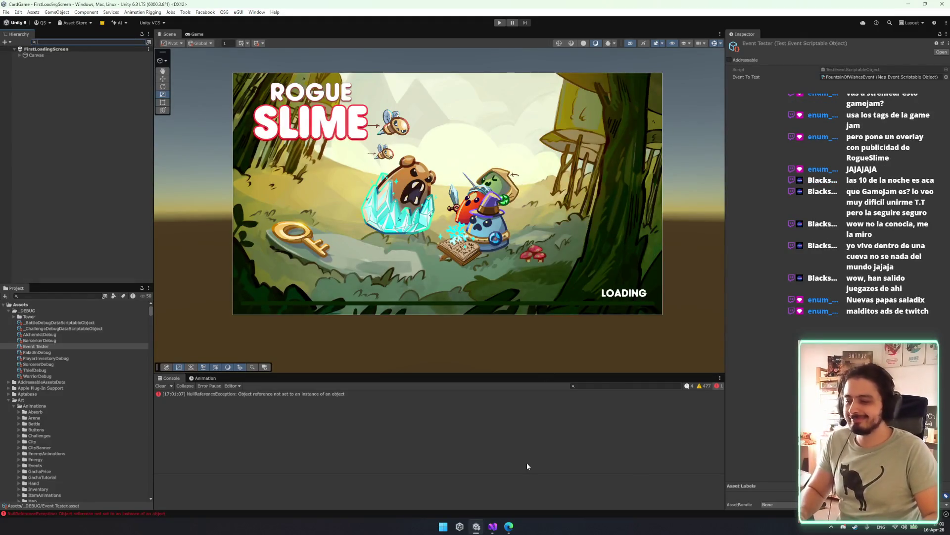
- Briefly bring up the browser's Ludum Dare page and the code editor, then return to Unity
{"action": "left_click", "coordinate": [507, 527]}
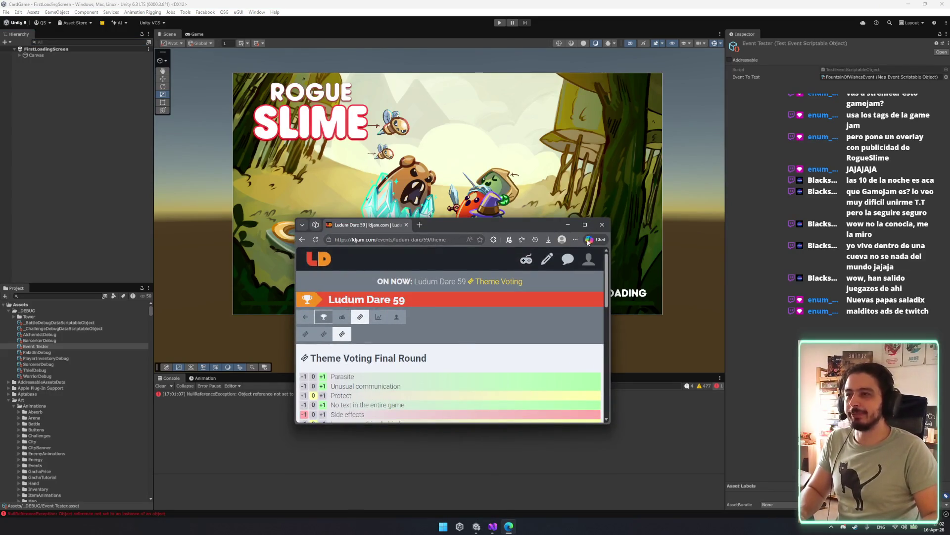
{"action": "left_click", "coordinate": [567, 225]}
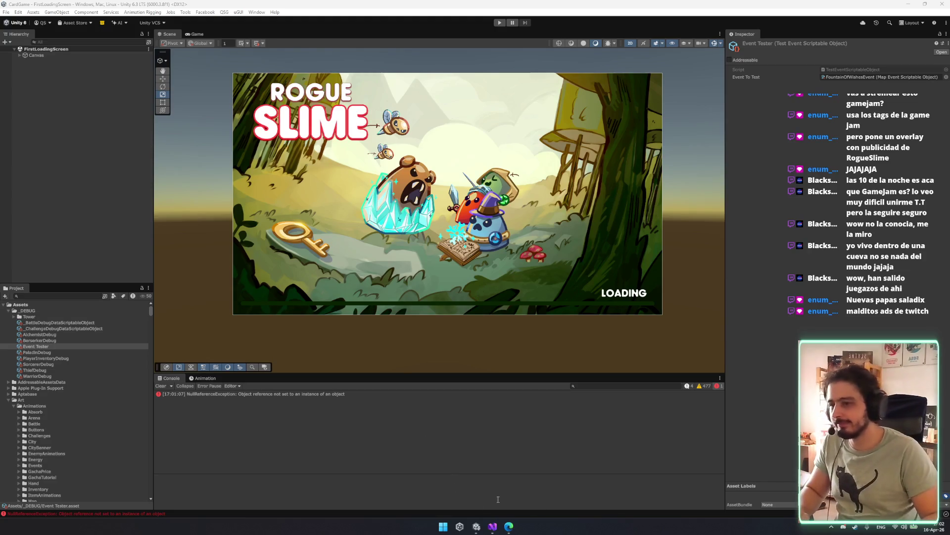
{"action": "left_click", "coordinate": [493, 526]}
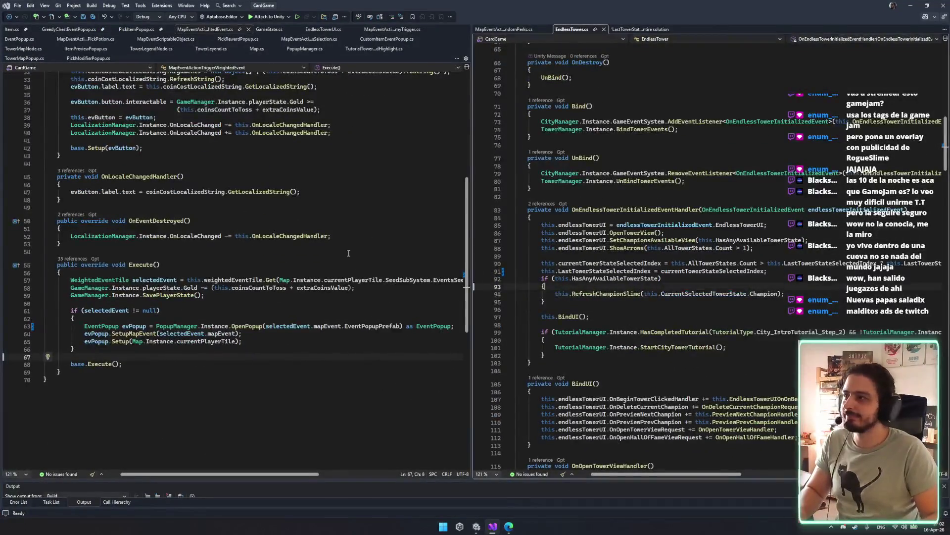
{"action": "left_click", "coordinate": [476, 526]}
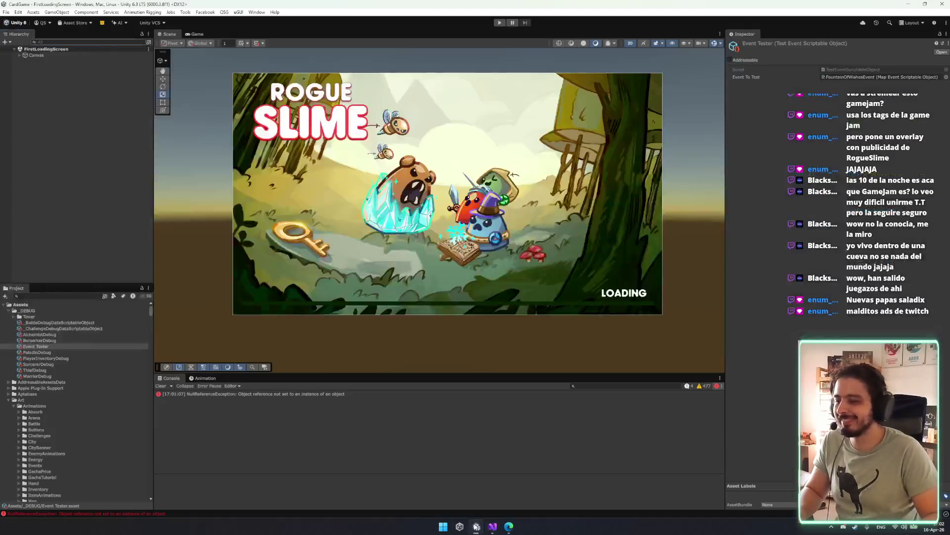
- Collapse the Animations, UI, Textures, Art and uiextensions Runtime folders in the Project window
{"action": "double_click", "coordinate": [51, 404]}
{"action": "key", "text": "Down"}
{"action": "key", "text": "Down"}
{"action": "key", "text": "Down"}
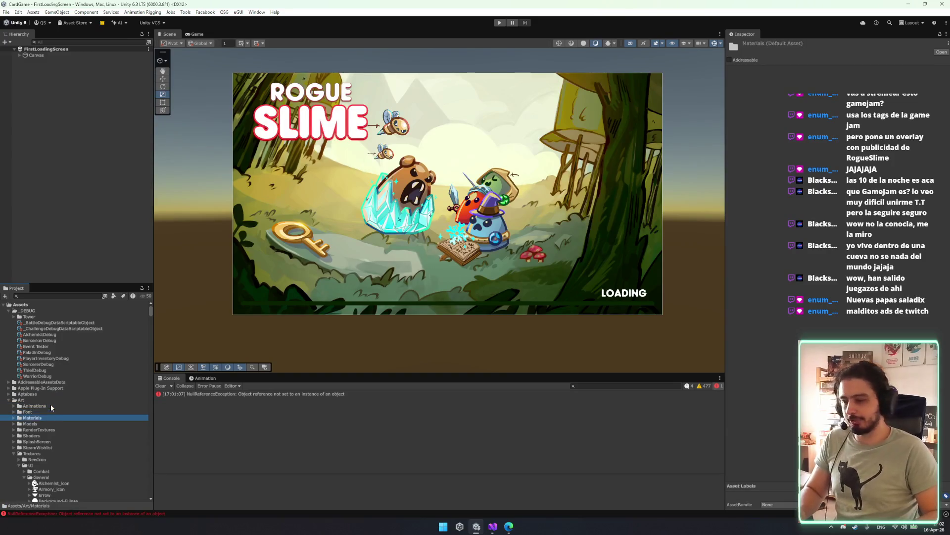
{"action": "key", "text": "Left"}
{"action": "key", "text": "Left"}
{"action": "key", "text": "Left"}
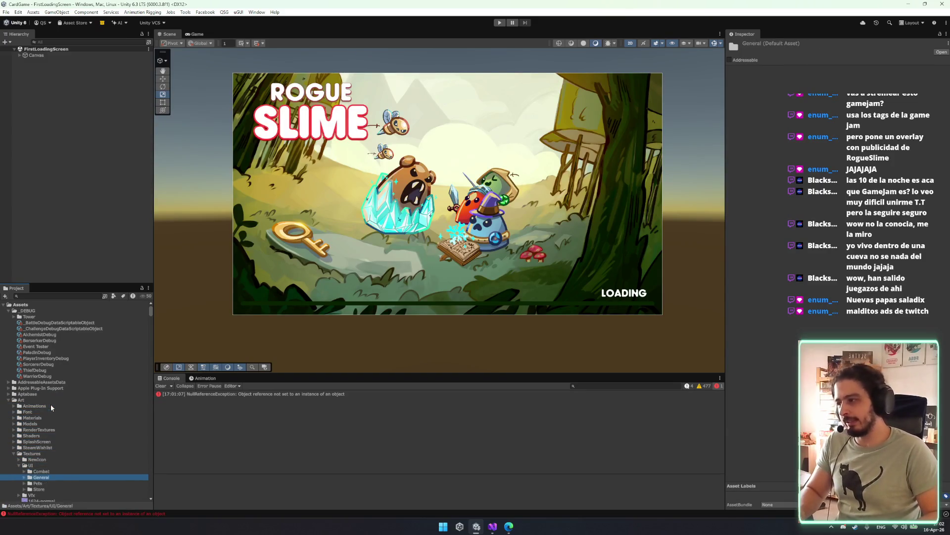
{"action": "key", "text": "Down"}
{"action": "key", "text": "Left"}
{"action": "key", "text": "Left"}
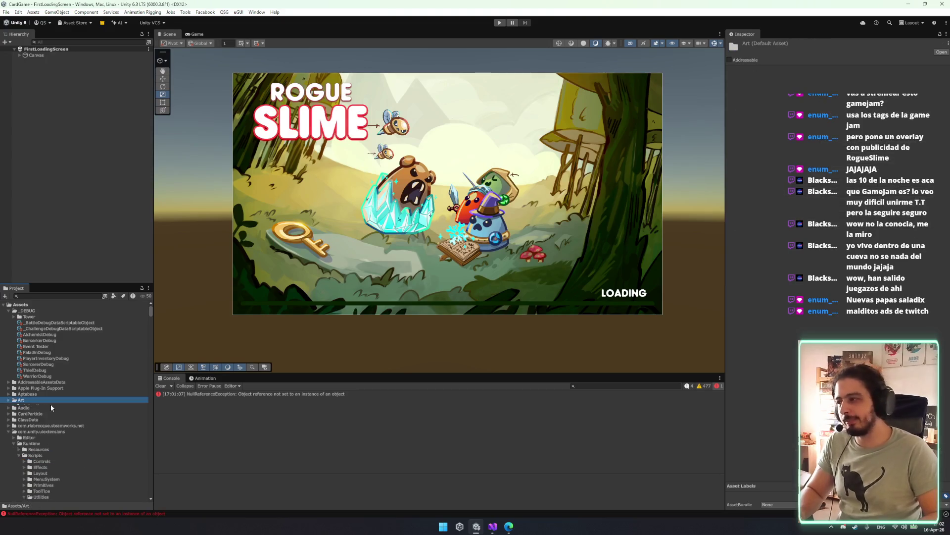
{"action": "key", "text": "Down"}
{"action": "key", "text": "Down"}
{"action": "key", "text": "Down"}
{"action": "key", "text": "Down"}
{"action": "key", "text": "Down"}
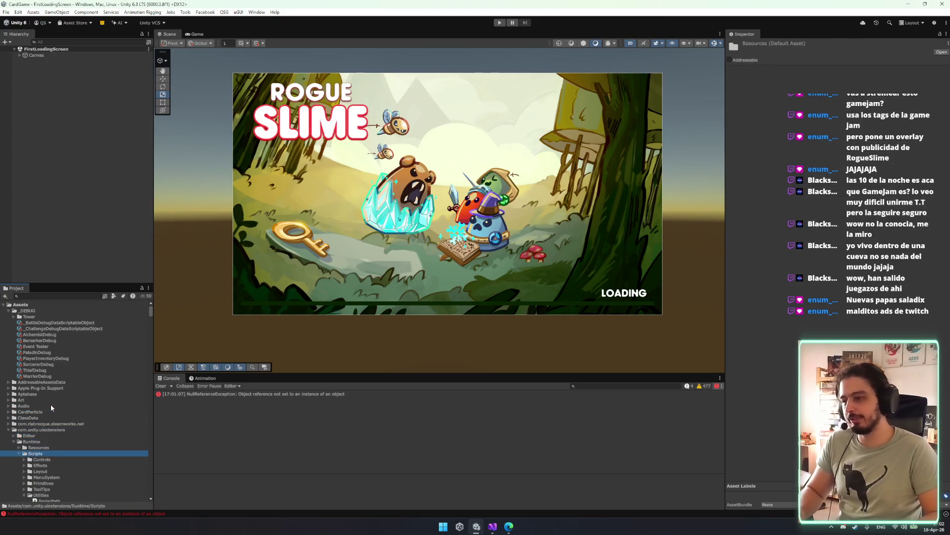
{"action": "key", "text": "Left"}
{"action": "key", "text": "Left"}
{"action": "key", "text": "Left"}
{"action": "key", "text": "Left"}
{"action": "key", "text": "Left"}
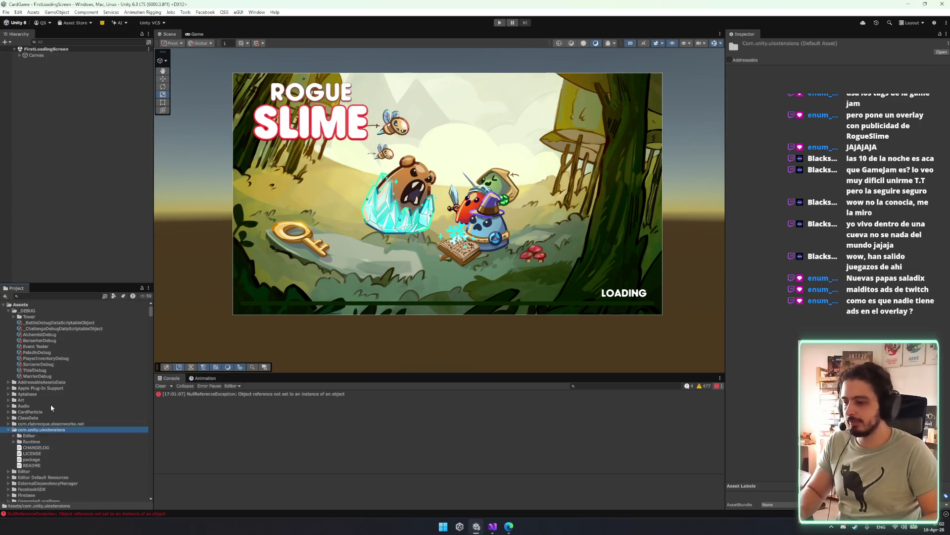
{"action": "key", "text": "Down"}
- Inspect PlayerInventoryDebug, clear the console log, select Event Tester, and enter play mode
{"action": "left_click", "coordinate": [46, 358]}
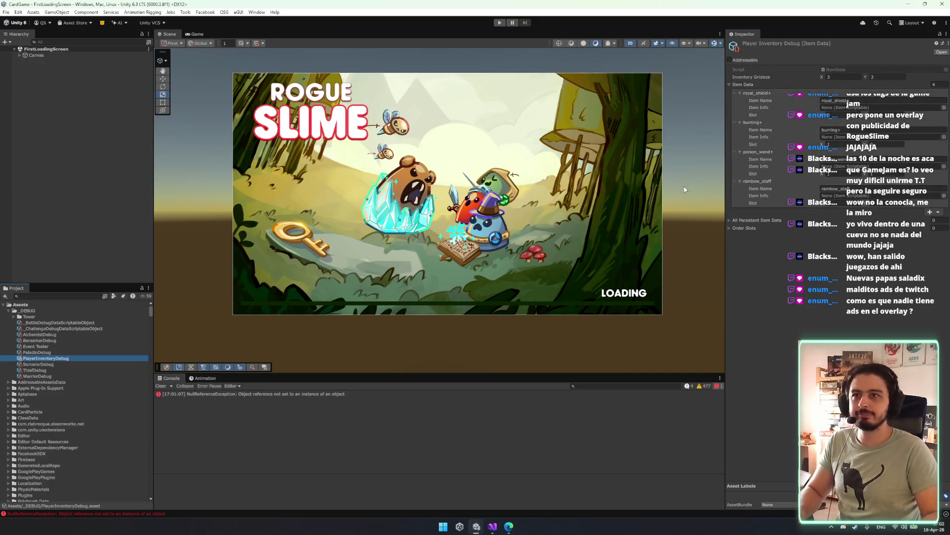
{"action": "left_click", "coordinate": [161, 385]}
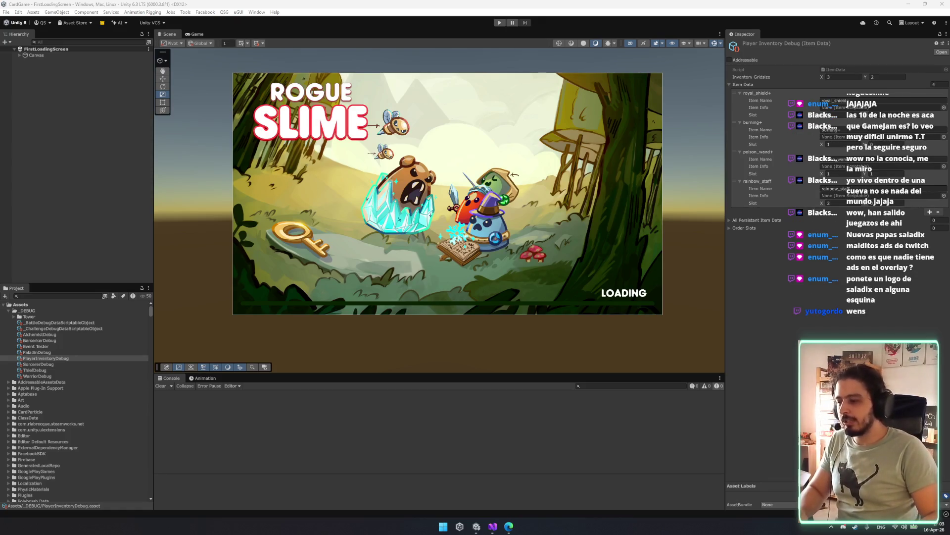
{"action": "left_click", "coordinate": [465, 471]}
{"action": "left_click", "coordinate": [52, 347]}
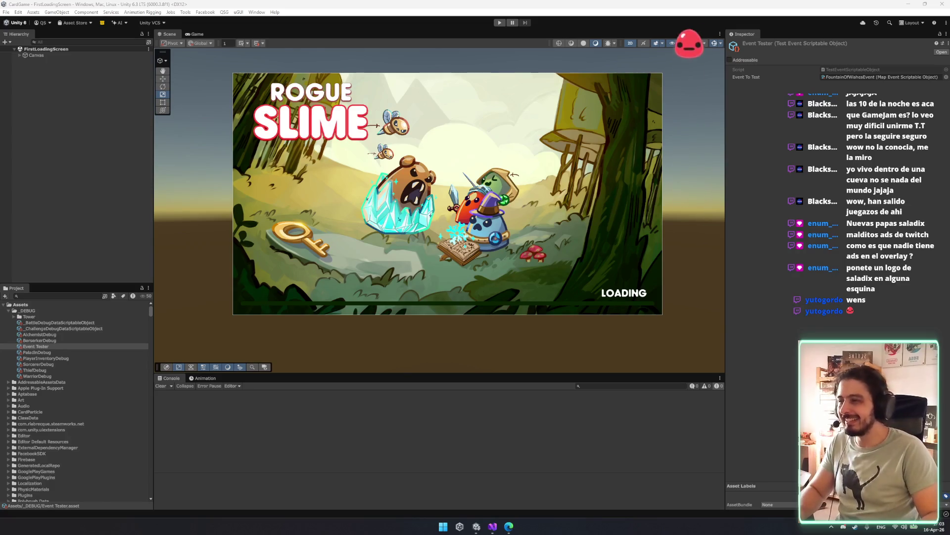
{"action": "left_click", "coordinate": [500, 23]}
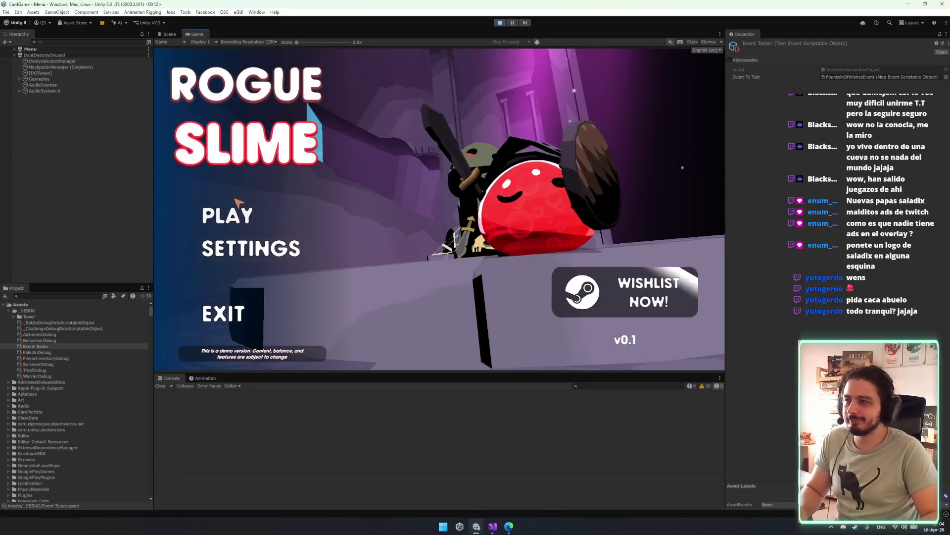
- Start from the main menu, open the tower run map, advance two nodes, and launch the encounter battle
{"action": "left_click", "coordinate": [258, 214]}
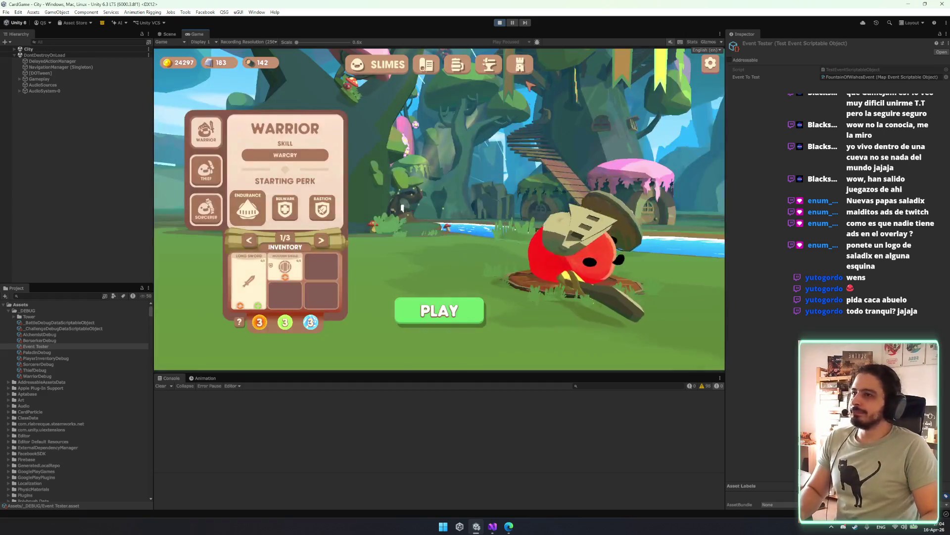
{"action": "left_click", "coordinate": [520, 64]}
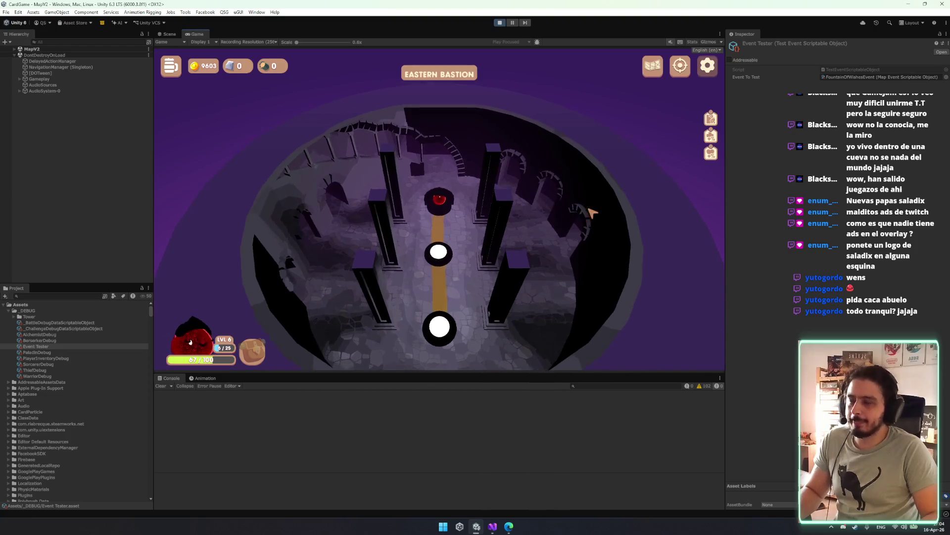
{"action": "left_click", "coordinate": [660, 65]}
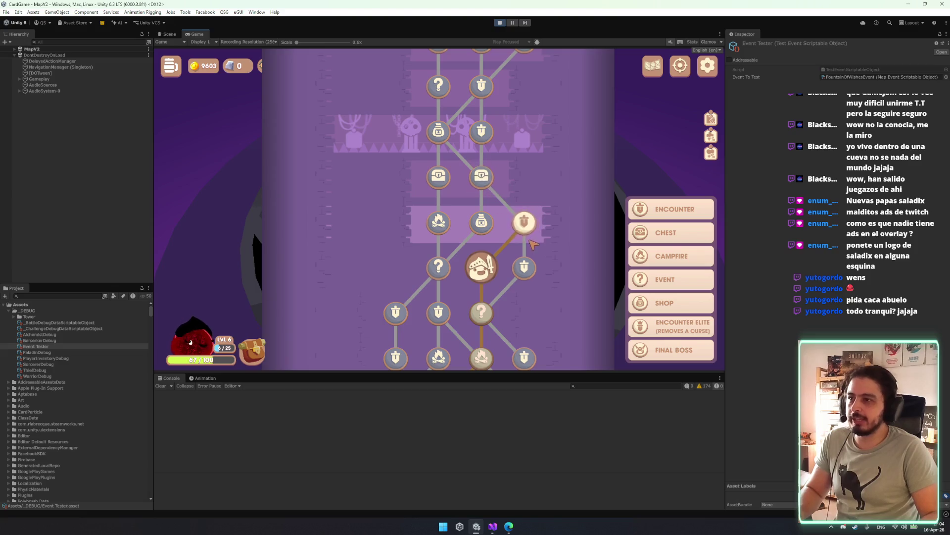
{"action": "left_click", "coordinate": [524, 222]}
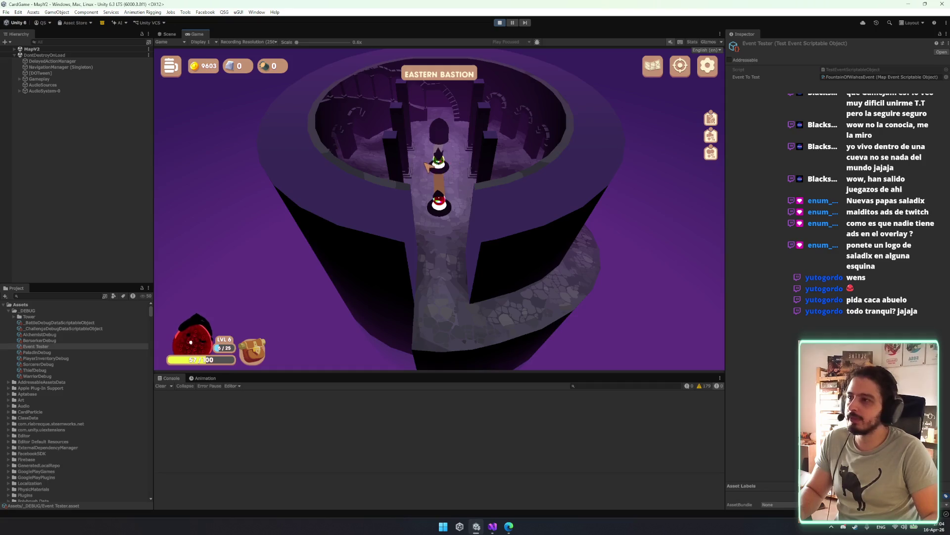
{"action": "left_click", "coordinate": [428, 165]}
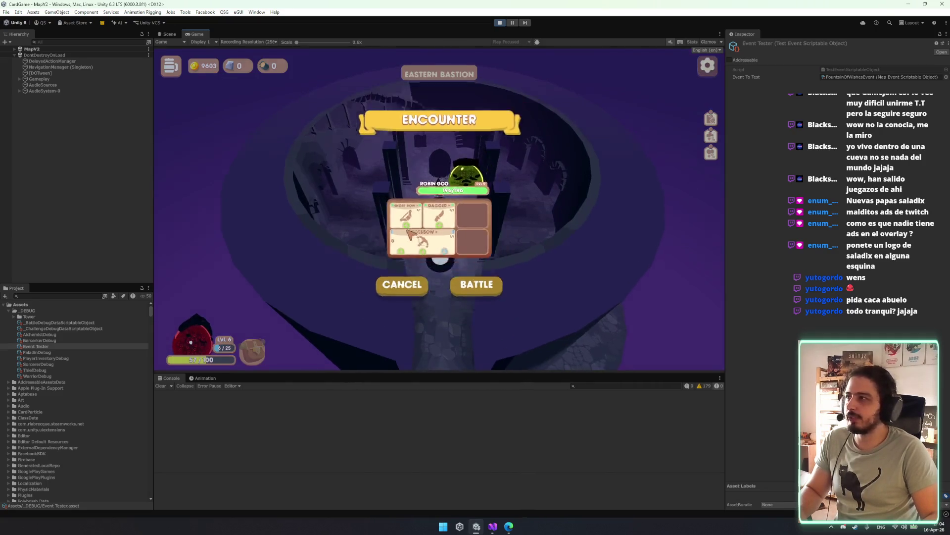
{"action": "left_click", "coordinate": [477, 284]}
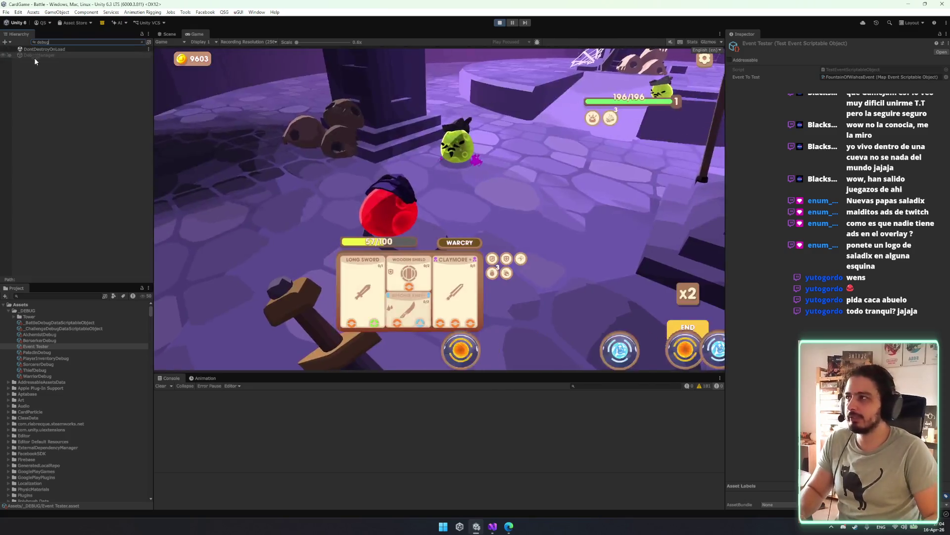
- Enable the One punch slime and Immortal debug cheats, win with Claymore, and stash the Crossbow in the backpack
{"action": "left_click", "coordinate": [34, 55]}
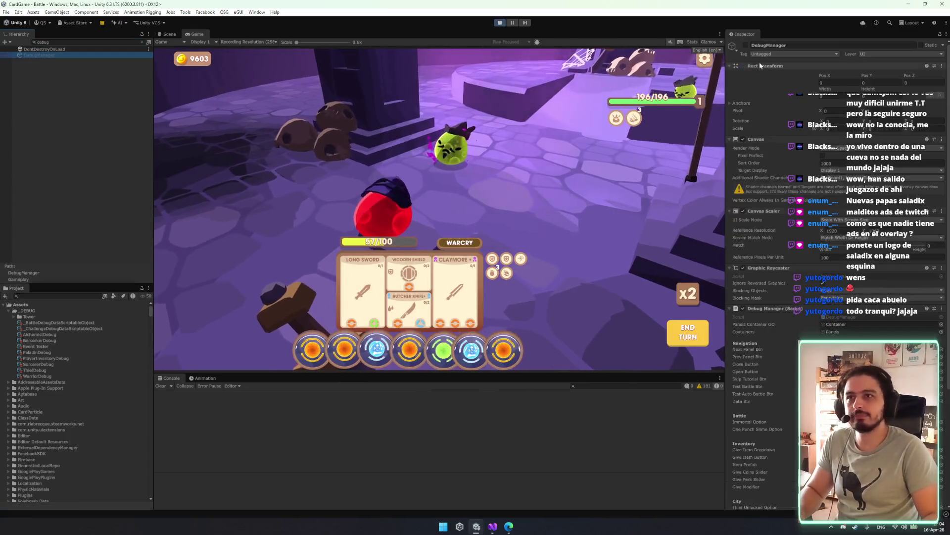
{"action": "left_click", "coordinate": [439, 79]}
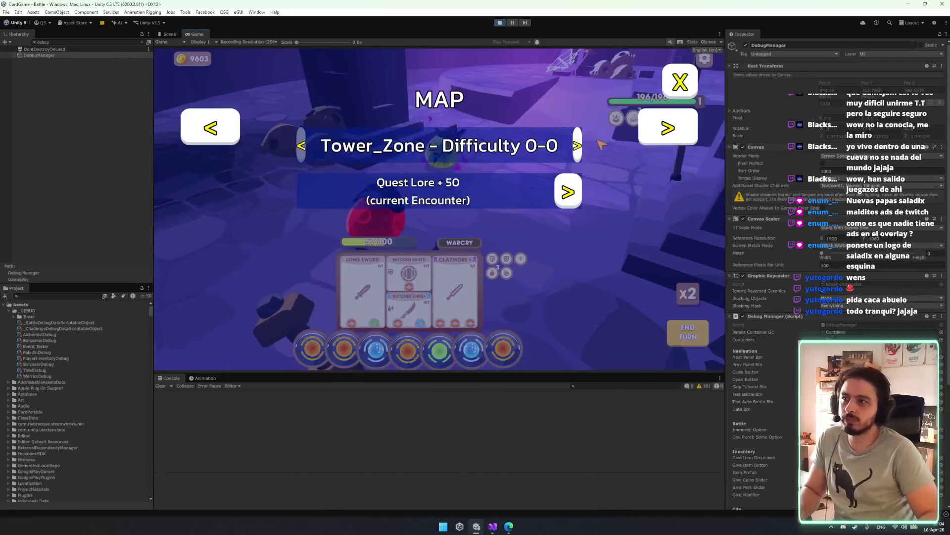
{"action": "left_click", "coordinate": [666, 128]}
{"action": "left_click", "coordinate": [556, 144]}
{"action": "left_click", "coordinate": [553, 197]}
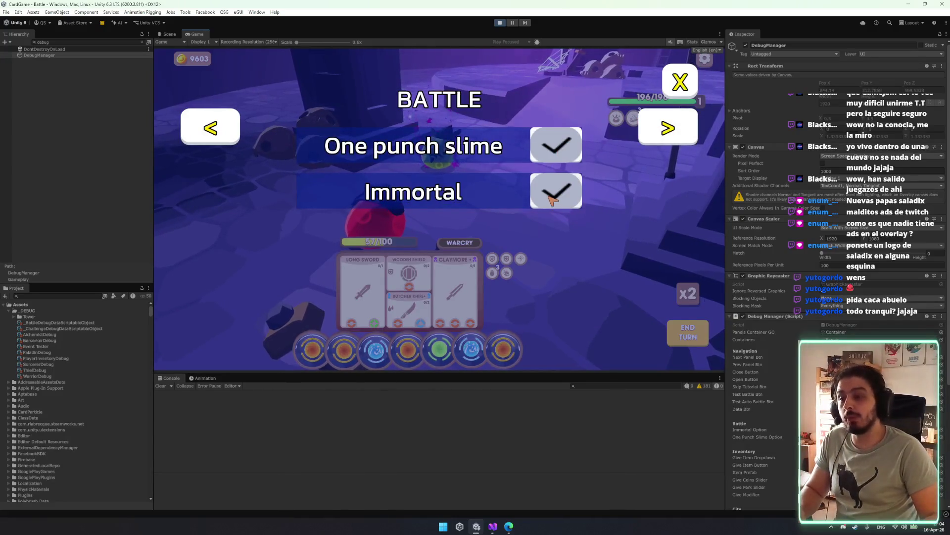
{"action": "left_click", "coordinate": [680, 82]}
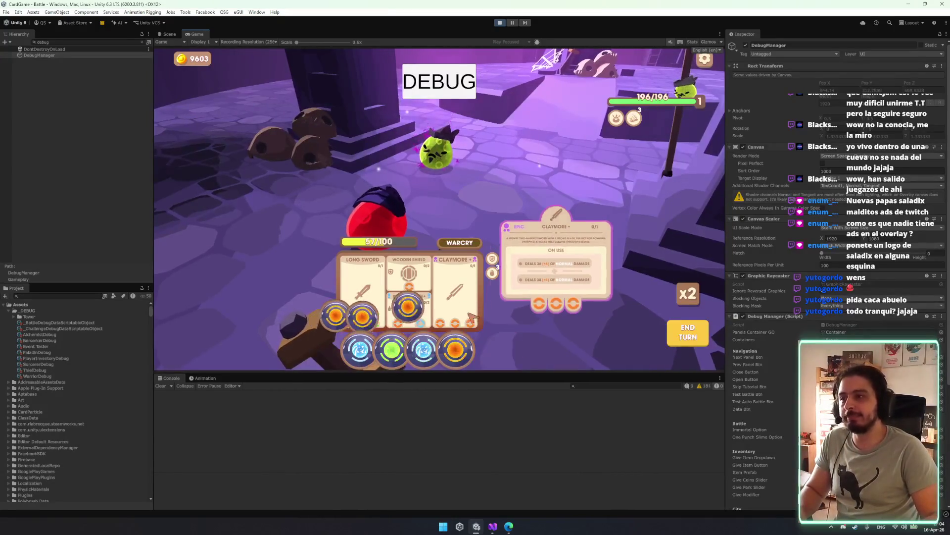
{"action": "left_click", "coordinate": [472, 318]}
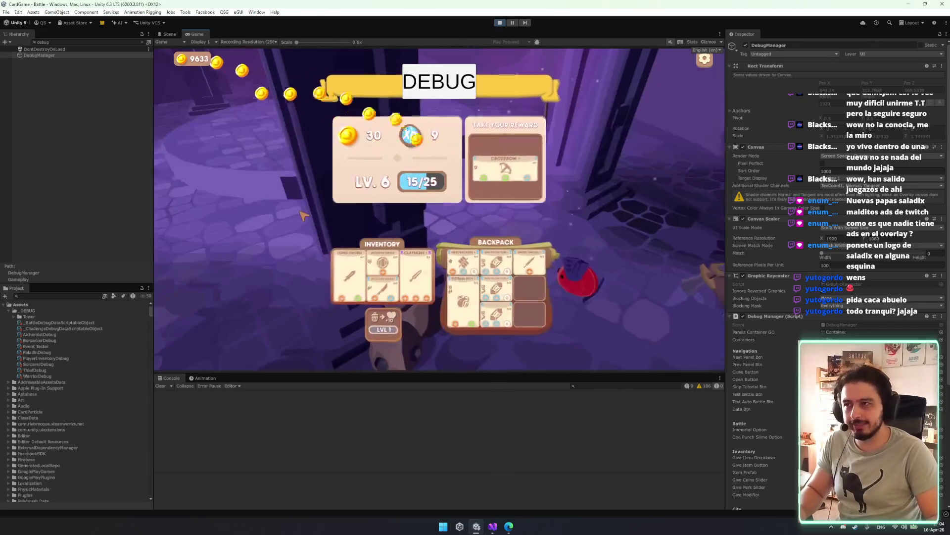
{"action": "left_click_drag", "start_coordinate": [504, 169], "coordinate": [502, 277]}
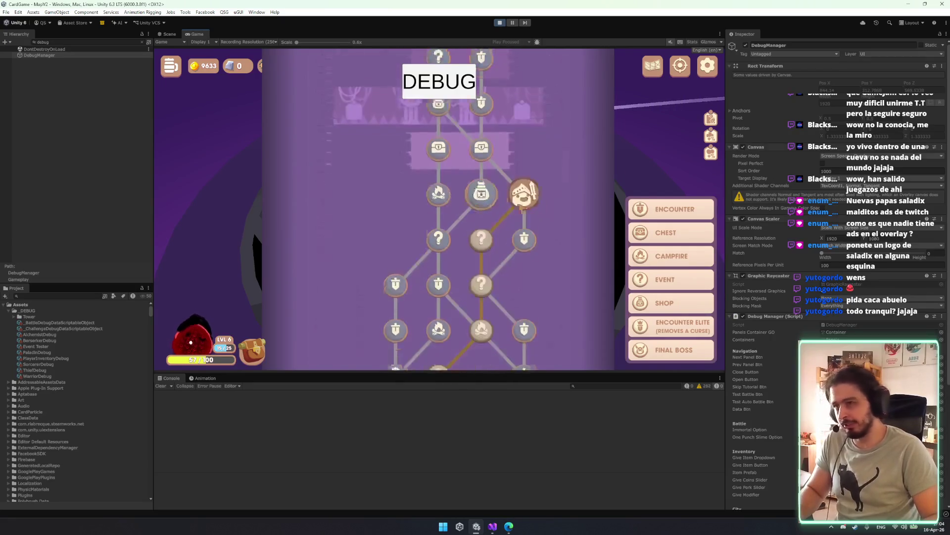
- Move the hero to the chest node, inspect the Ascended Katana reward card, then bring up the Trello card
{"action": "scroll", "coordinate": [522, 210], "scroll_direction": "up", "scroll_amount": 1}
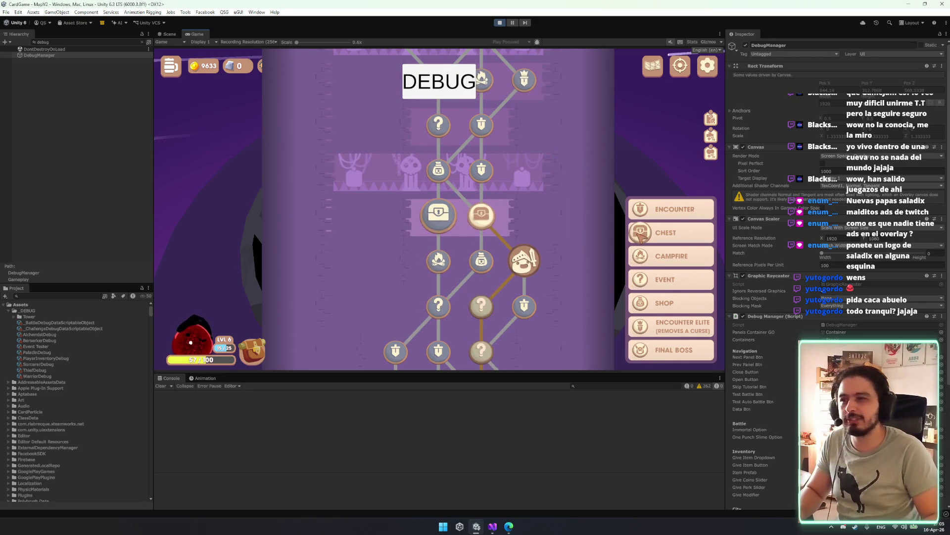
{"action": "left_click", "coordinate": [483, 216]}
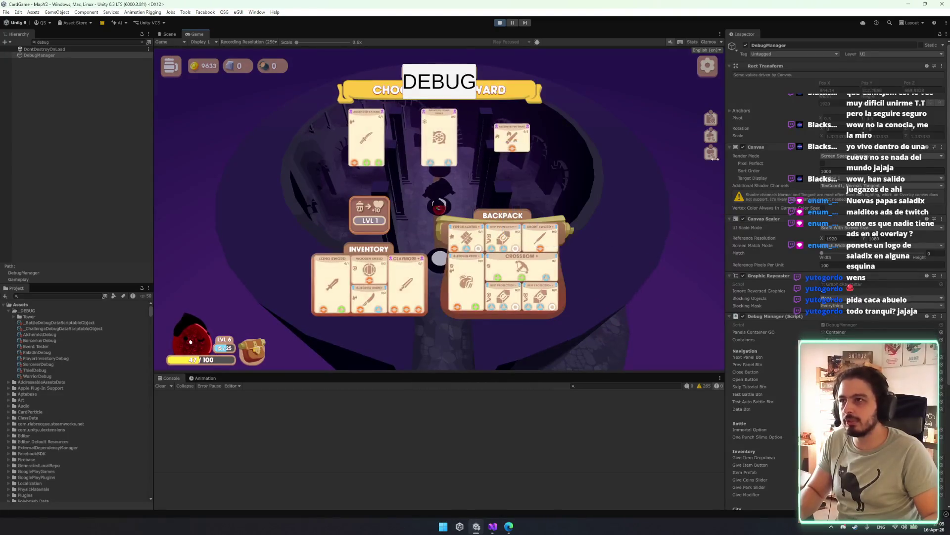
{"action": "left_click", "coordinate": [448, 120]}
{"action": "left_click", "coordinate": [486, 111]}
{"action": "left_click", "coordinate": [369, 134]}
{"action": "left_click", "coordinate": [492, 114]}
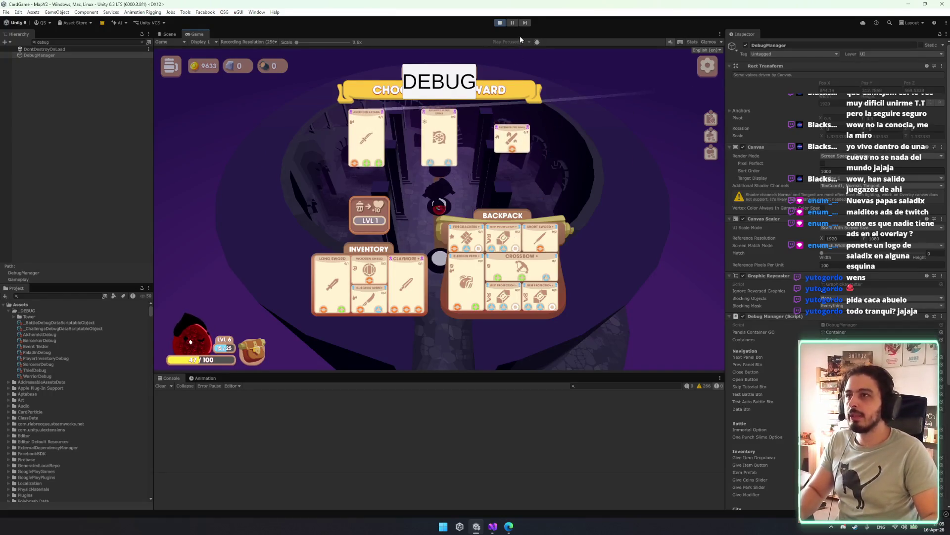
{"action": "left_click", "coordinate": [508, 527]}
{"action": "left_click_drag", "start_coordinate": [426, 7], "coordinate": [437, 83]}
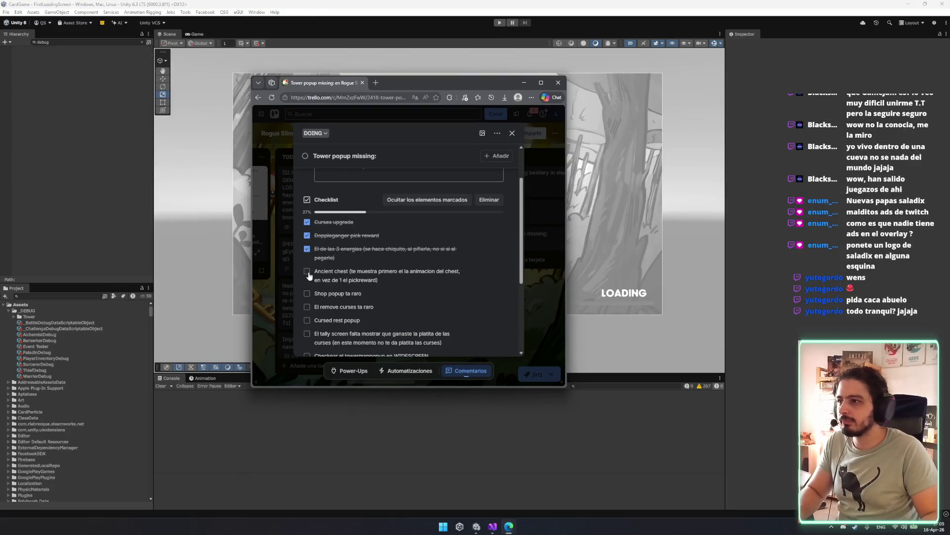
- Check off 'Ancient chest' on the card's checklist and minimize the browser back to Unity
{"action": "scroll", "coordinate": [324, 248], "scroll_direction": "down", "scroll_amount": 3}
{"action": "scroll", "coordinate": [329, 223], "scroll_direction": "up", "scroll_amount": 1}
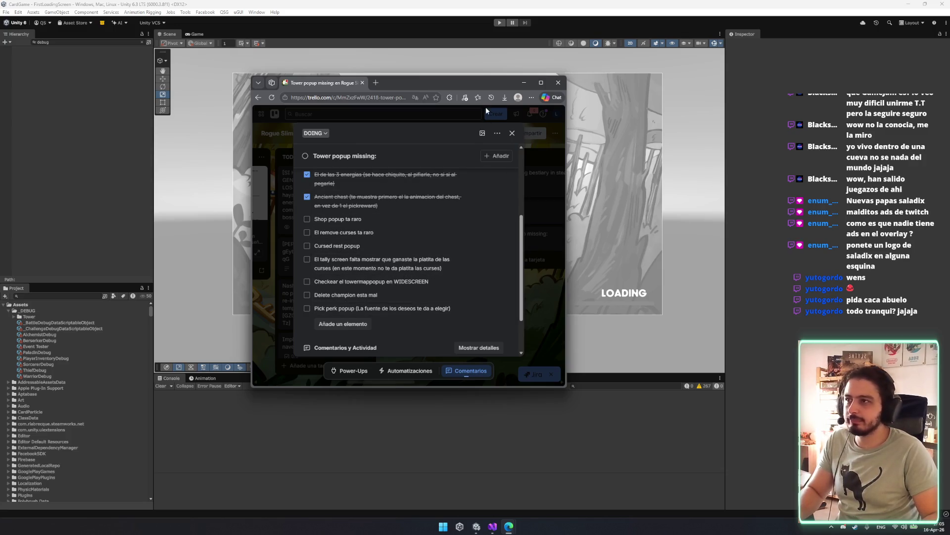
{"action": "left_click", "coordinate": [525, 85]}
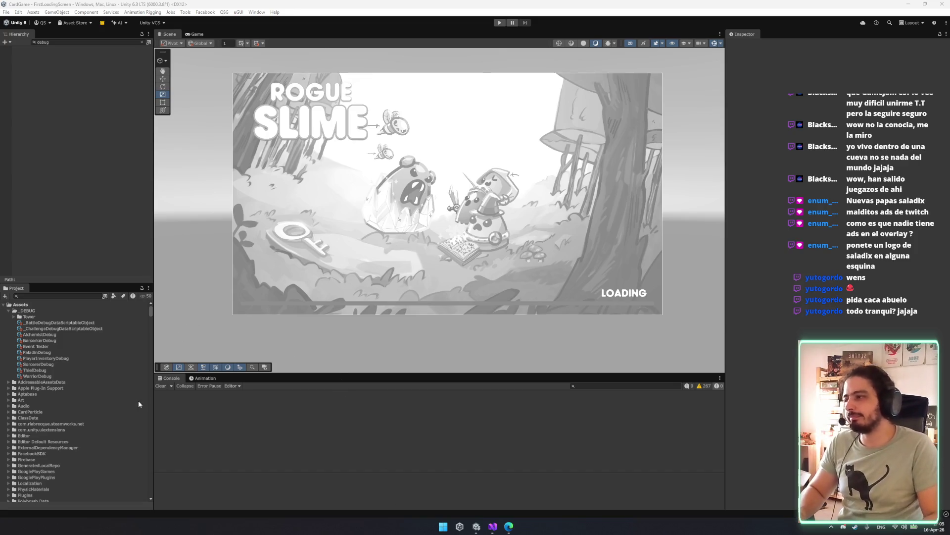
{"action": "left_click_drag", "start_coordinate": [406, 325], "coordinate": [397, 323]}
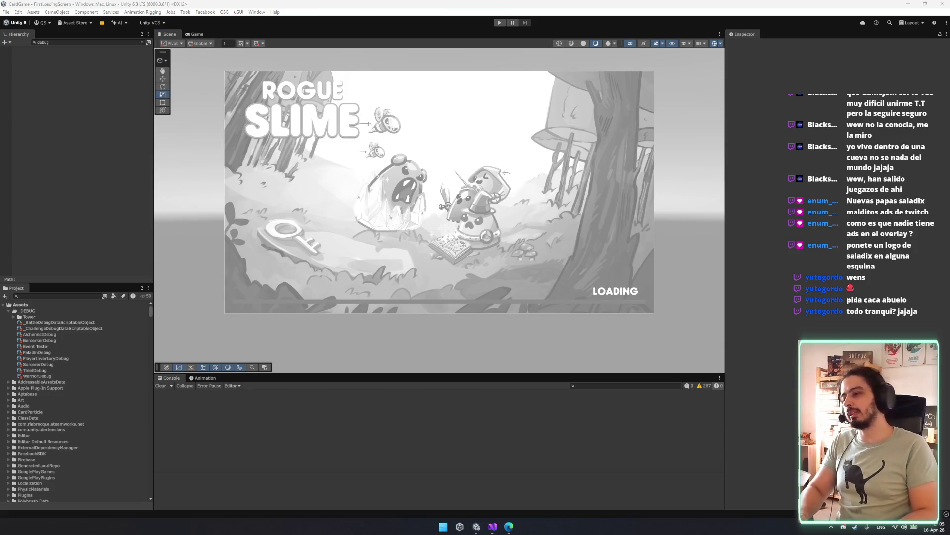
- Bring up the Rogue Slime: PC Edition Steam store page and scroll through it
{"action": "left_click", "coordinate": [509, 526]}
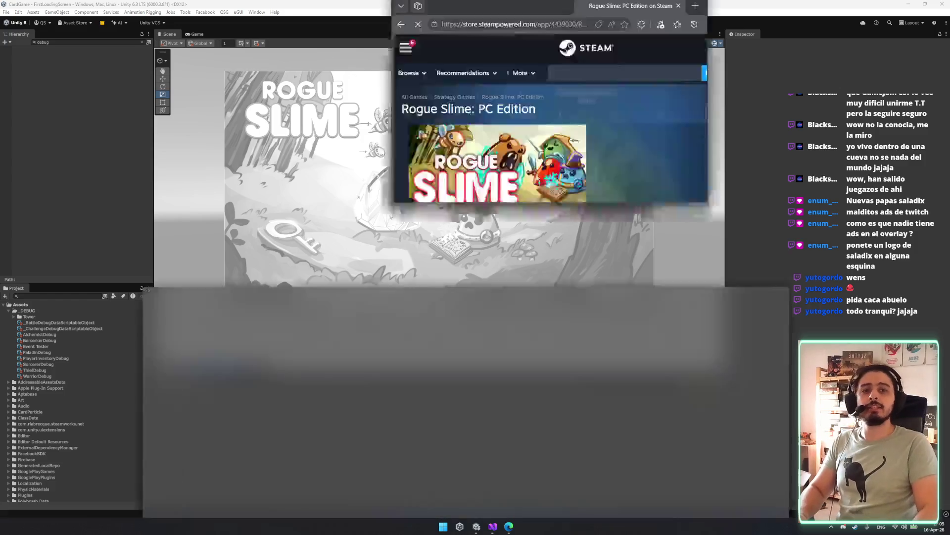
{"action": "scroll", "coordinate": [687, 51], "scroll_direction": "down", "scroll_amount": 1}
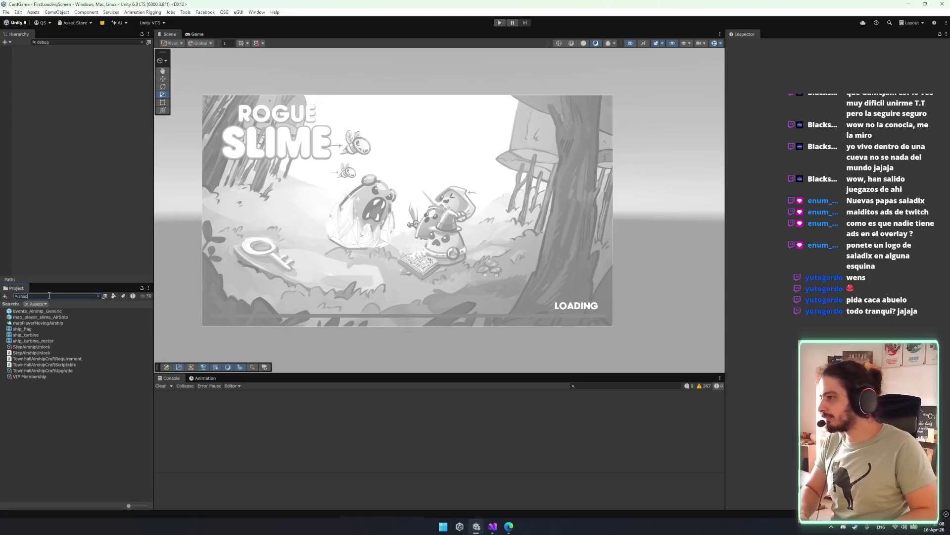
- Search the project for popup assets and compare the ShopPopup, ShopPopupIcon and ShopTowerPopup prefabs
{"action": "type", "text": "po"}
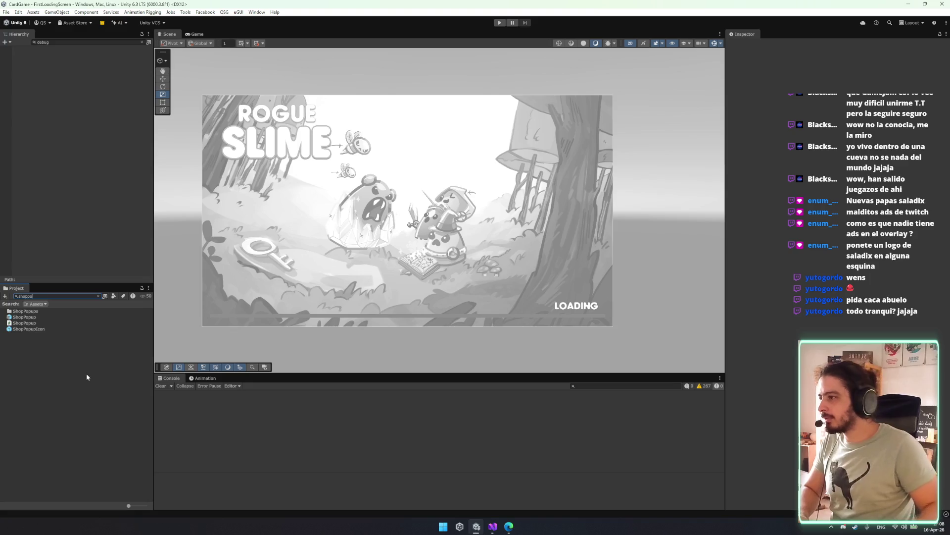
{"action": "left_click", "coordinate": [24, 317]}
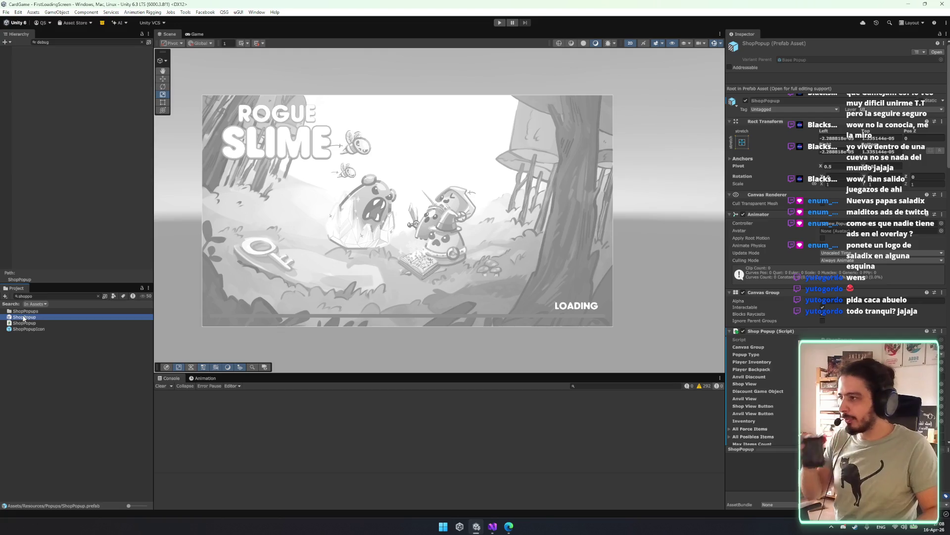
{"action": "left_click", "coordinate": [51, 298]}
{"action": "key", "text": "BackSpace"}
{"action": "key", "text": "BackSpace"}
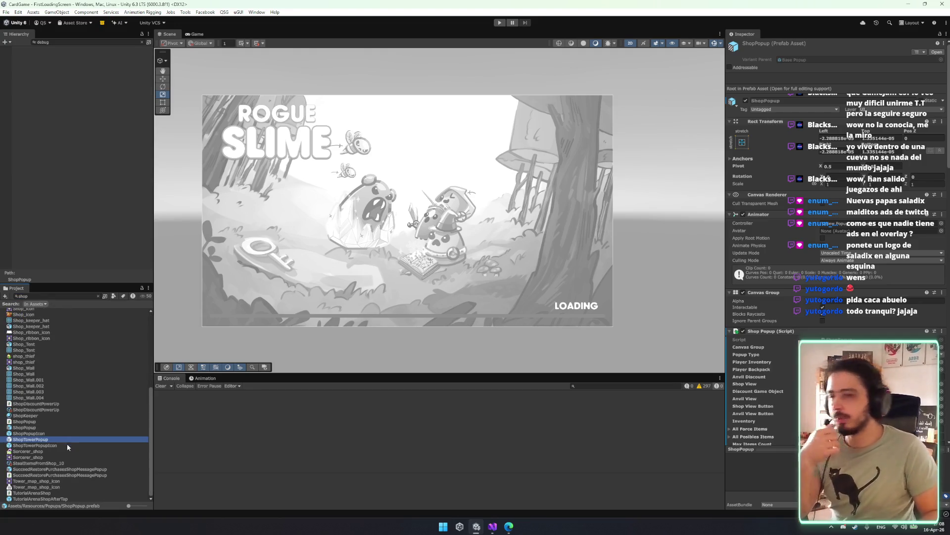
{"action": "left_click", "coordinate": [70, 434]}
{"action": "key", "text": "Up"}
{"action": "key", "text": "Up"}
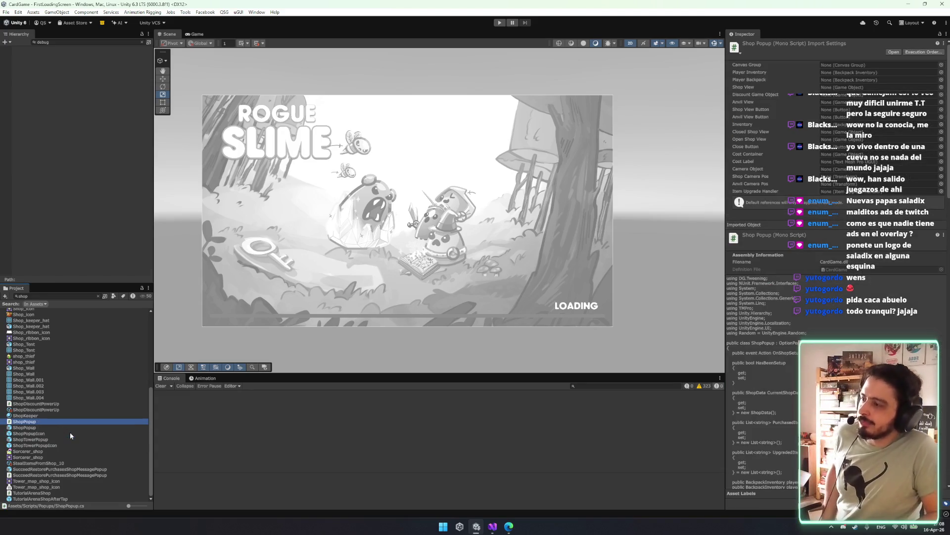
{"action": "key", "text": "Down"}
{"action": "left_click", "coordinate": [32, 438]}
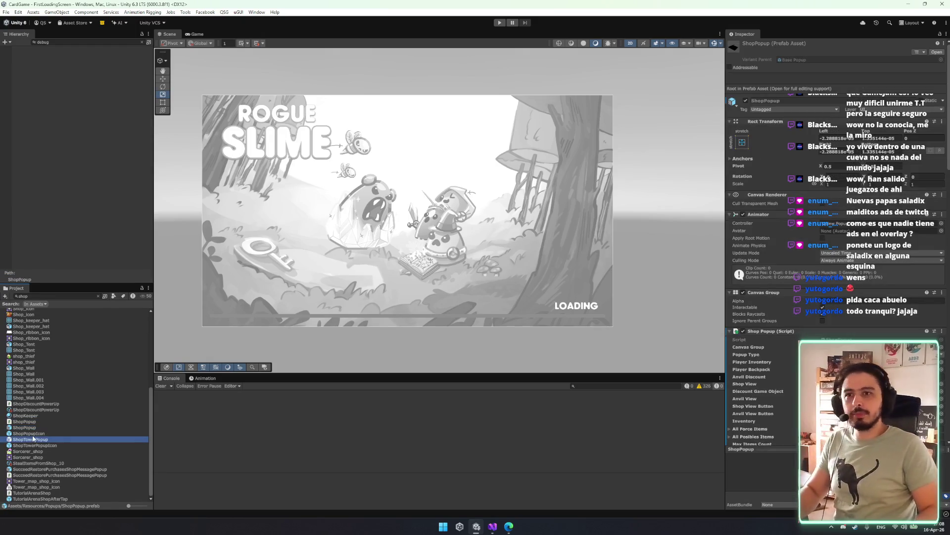
{"action": "left_click", "coordinate": [32, 432]}
{"action": "key", "text": "Up"}
{"action": "key", "text": "Down"}
{"action": "key", "text": "Up"}
{"action": "key", "text": "Down"}
{"action": "key", "text": "Up"}
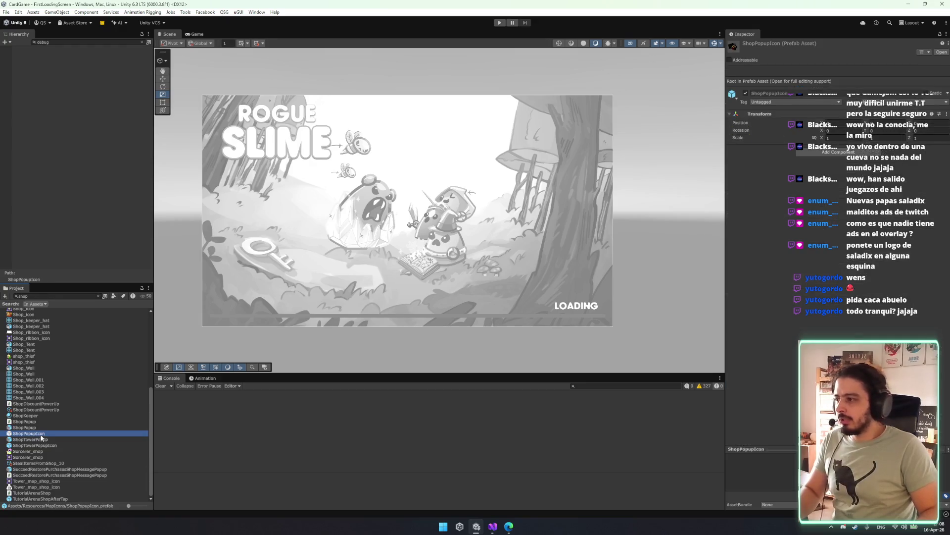
{"action": "left_click", "coordinate": [98, 295]}
- Rename the old ShopTowerPopup prefab in the Popups folder to ShopTowerPopup_DELETE
{"action": "scroll", "coordinate": [75, 341], "scroll_direction": "down", "scroll_amount": 5}
{"action": "left_click", "coordinate": [58, 348]}
{"action": "left_click", "coordinate": [50, 343]}
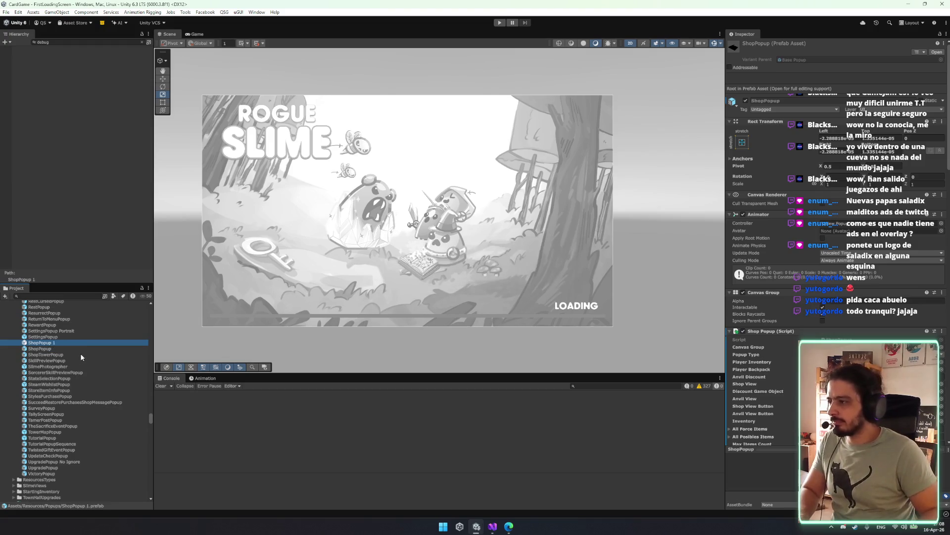
{"action": "left_click", "coordinate": [74, 355]}
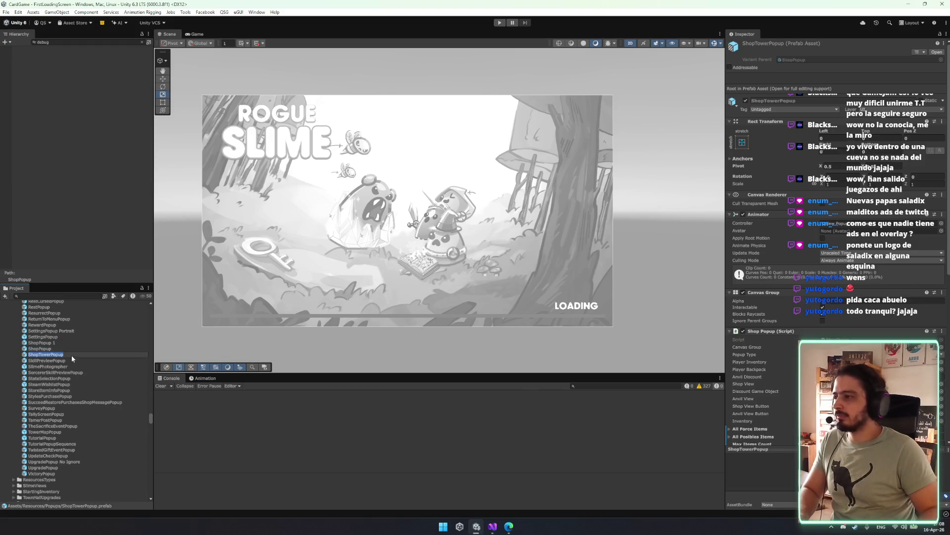
{"action": "left_click", "coordinate": [74, 355]}
{"action": "type", "text": "_DELETE"}
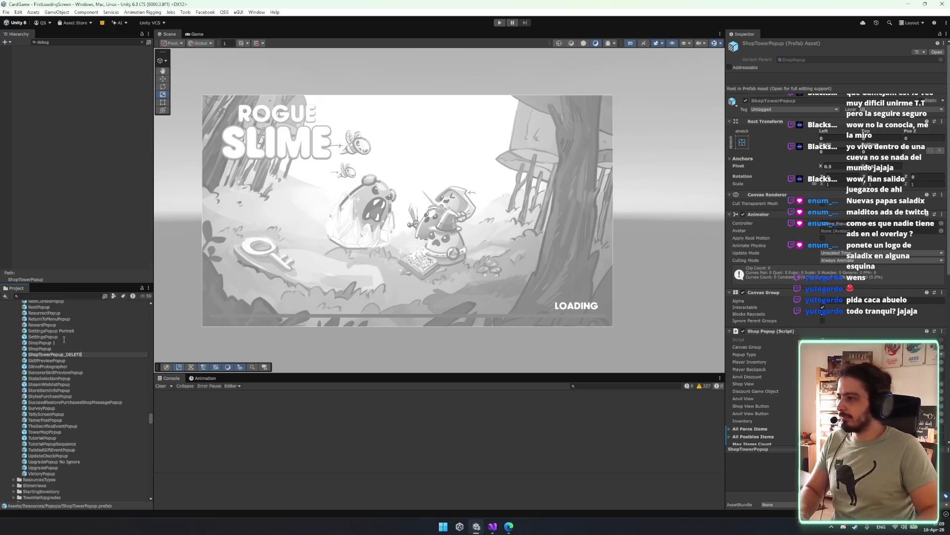
{"action": "key", "text": "Return"}
- Rename the ShopPopup 1 copy to ShopTowerPopup and open it in Prefab Mode
{"action": "left_click", "coordinate": [62, 342]}
{"action": "left_click", "coordinate": [59, 342]}
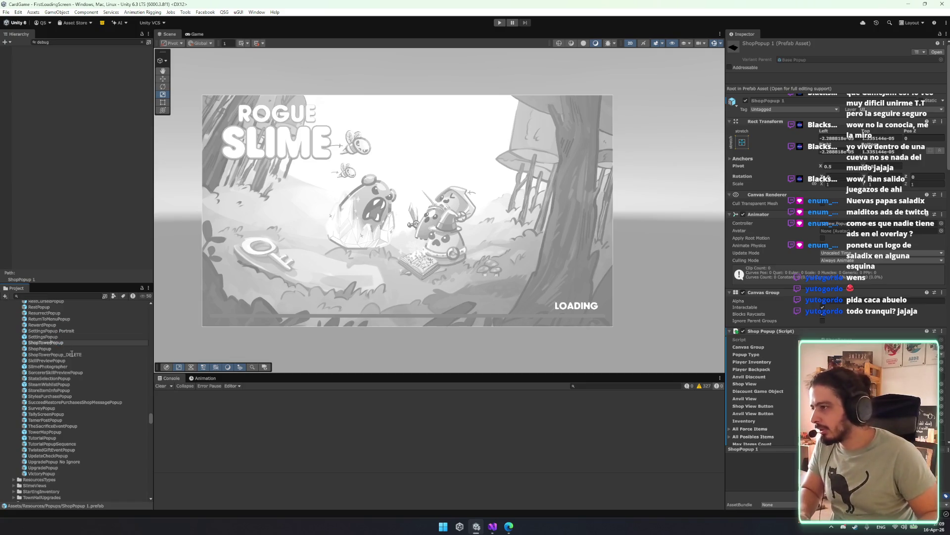
{"action": "key", "text": "Return"}
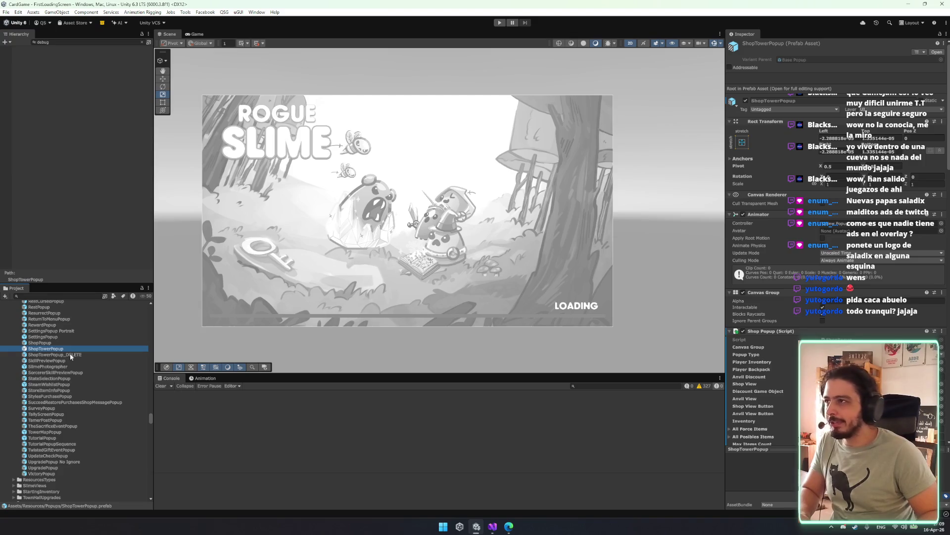
{"action": "key", "text": "Return"}
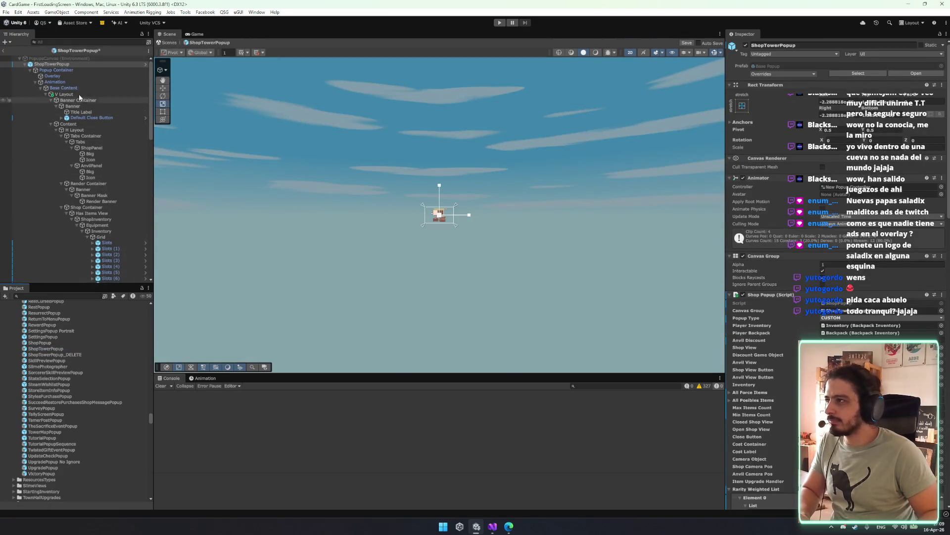
- Expand the ShopTowerPopup hierarchy down to Animation, 3D Camera Render, Anvil and ShopKeeper, framing the popup
{"action": "left_click", "coordinate": [25, 64]}
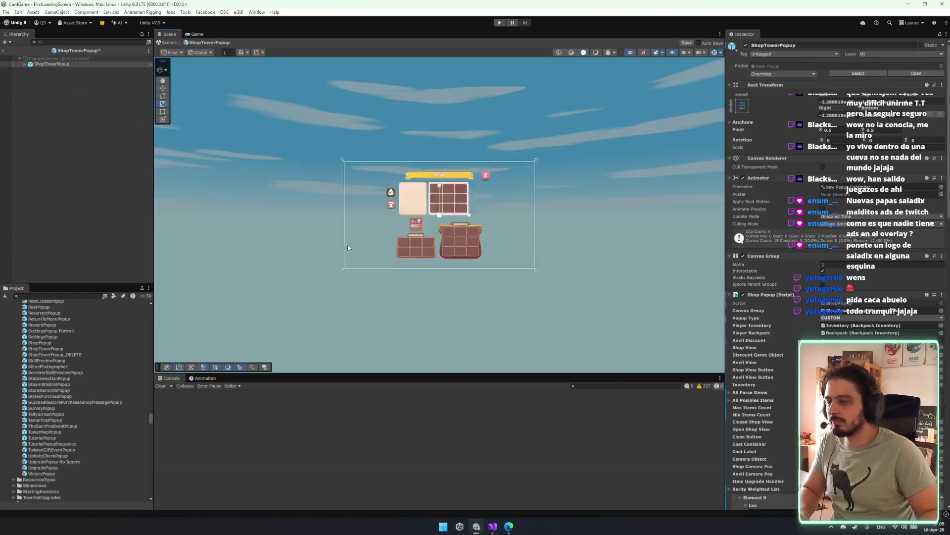
{"action": "scroll", "coordinate": [396, 237], "scroll_direction": "down", "scroll_amount": 5}
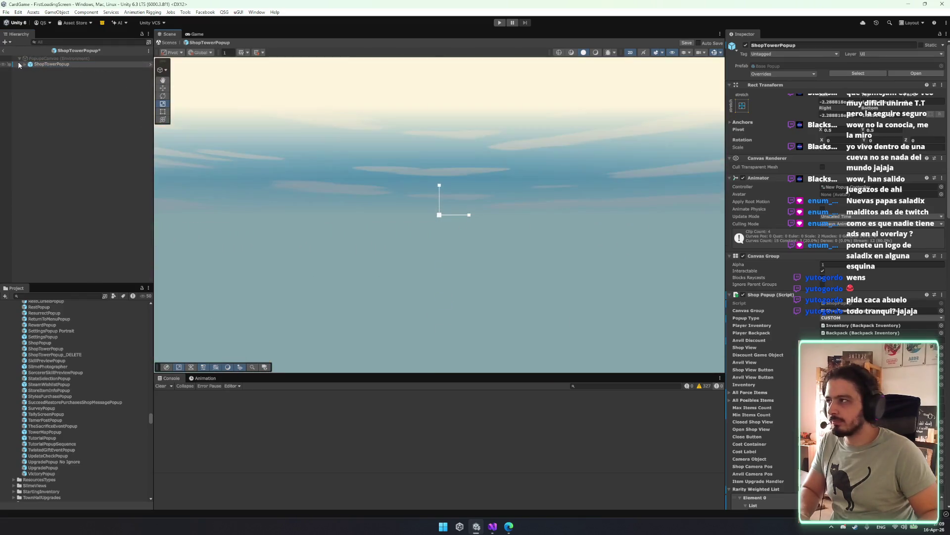
{"action": "left_click", "coordinate": [52, 65]}
{"action": "key", "text": "Right"}
{"action": "left_click", "coordinate": [70, 72]}
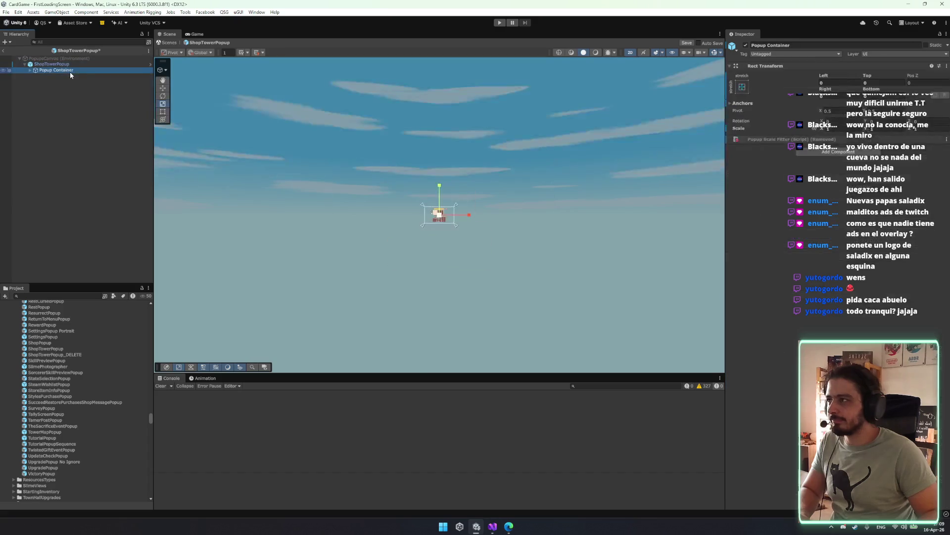
{"action": "key", "text": "Right"}
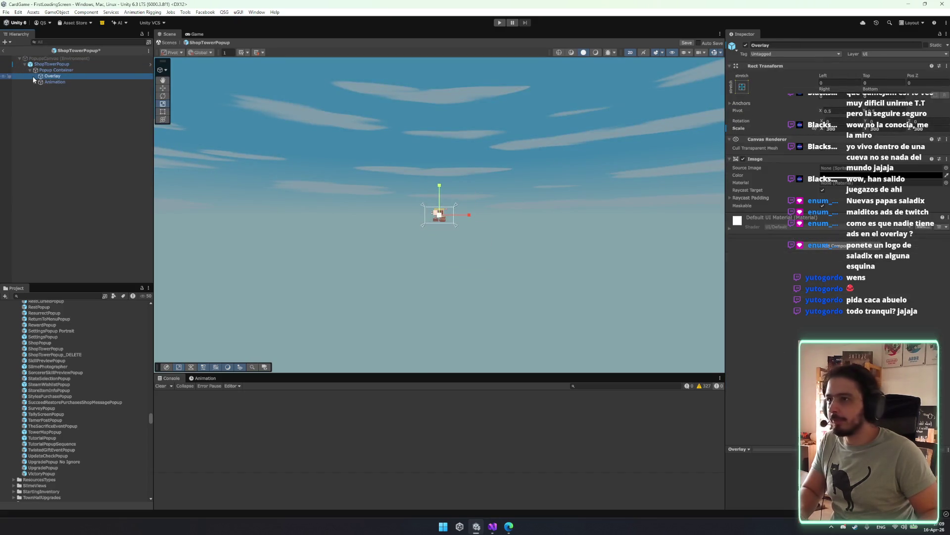
{"action": "left_click", "coordinate": [71, 76]}
{"action": "double_click", "coordinate": [70, 82]}
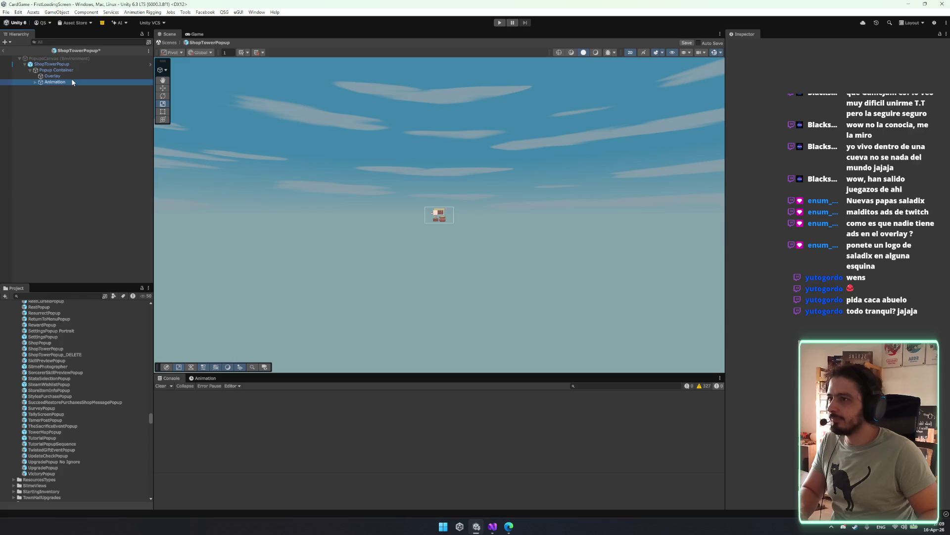
{"action": "key", "text": "f"}
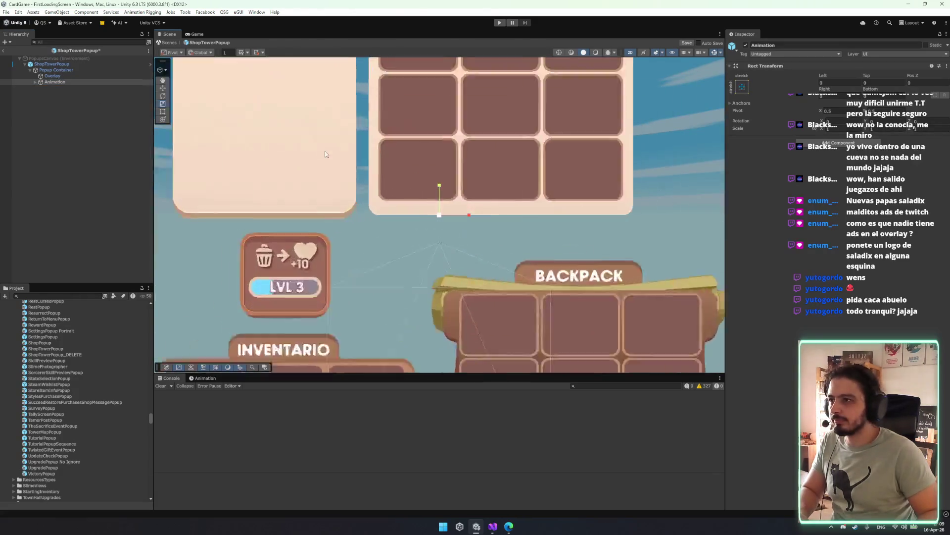
{"action": "key", "text": "f"}
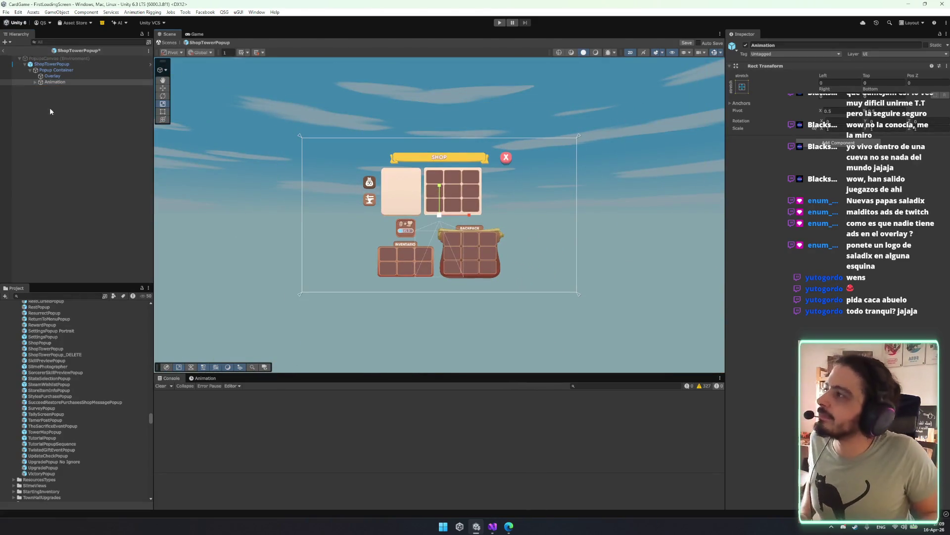
{"action": "left_click", "coordinate": [67, 79]}
{"action": "key", "text": "Right"}
{"action": "key", "text": "Down"}
{"action": "key", "text": "Down"}
{"action": "key", "text": "Right"}
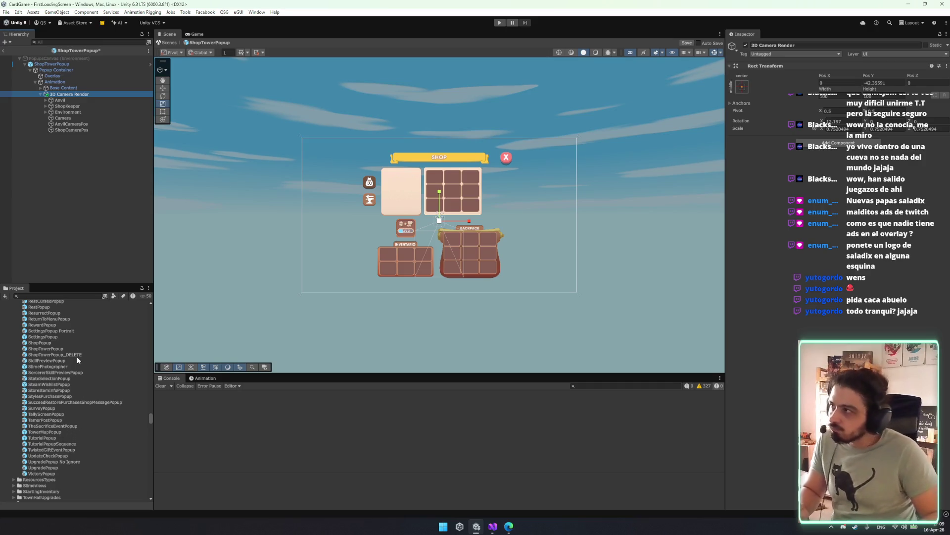
- Drag a ShopTowerPopup_DELETE instance into the popup canvas and expand its Popup Container
{"action": "left_click", "coordinate": [117, 230]}
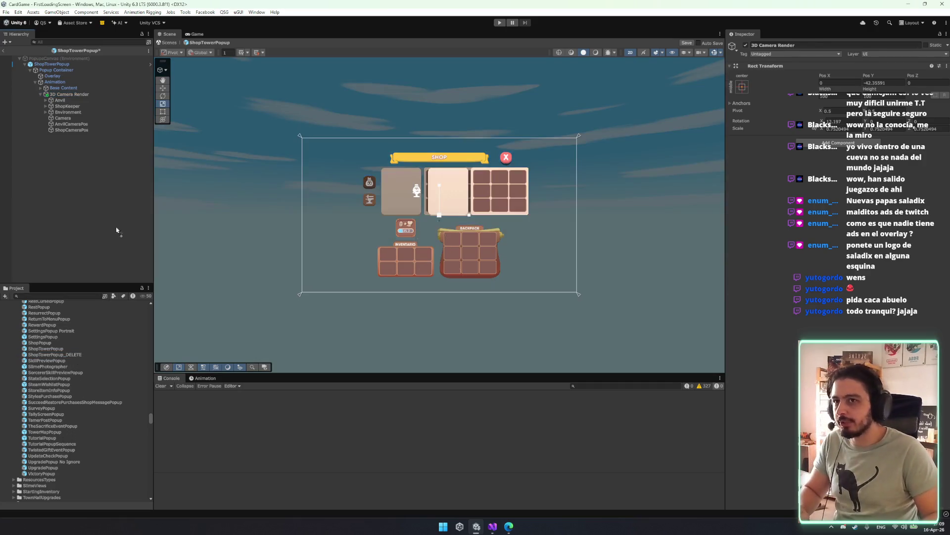
{"action": "left_click_drag", "start_coordinate": [118, 230], "coordinate": [117, 230]}
{"action": "key", "text": "Right"}
{"action": "key", "text": "Down"}
{"action": "key", "text": "Right"}
{"action": "key", "text": "Down"}
{"action": "key", "text": "Up"}
{"action": "key", "text": "Up"}
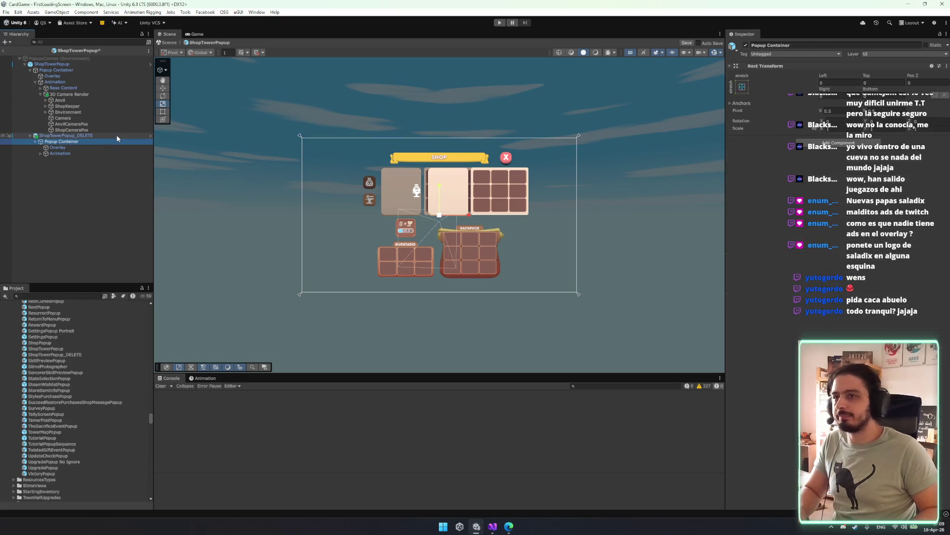
{"action": "left_click", "coordinate": [46, 414]}
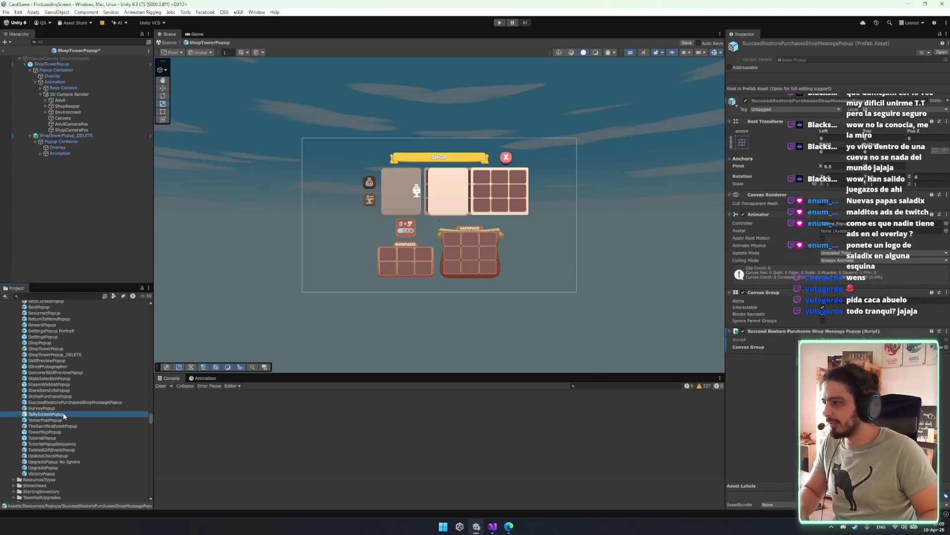
- Select the ShopTowerPopup_DELETE instance under PopupsCanvas and glance at its overrides
{"action": "left_click", "coordinate": [62, 354]}
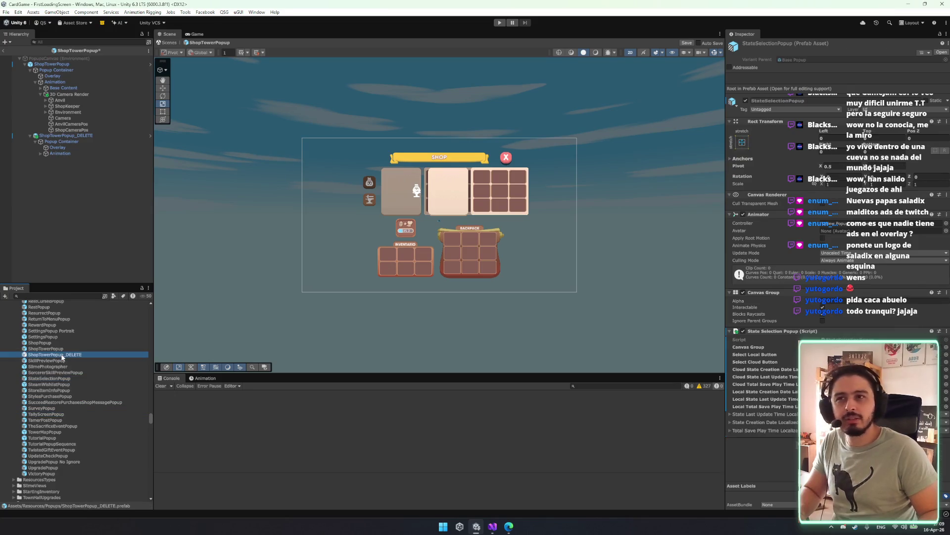
{"action": "left_click", "coordinate": [87, 136]}
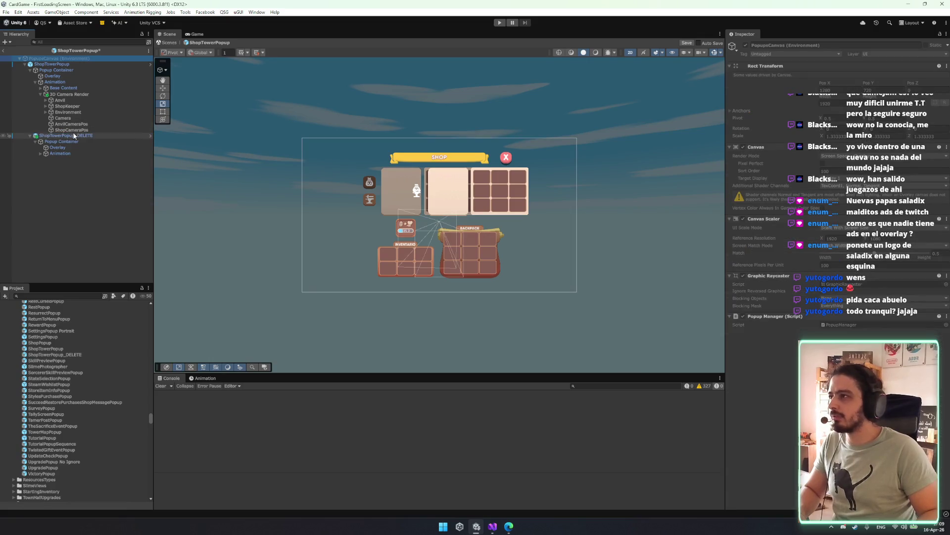
{"action": "left_click", "coordinate": [74, 135]}
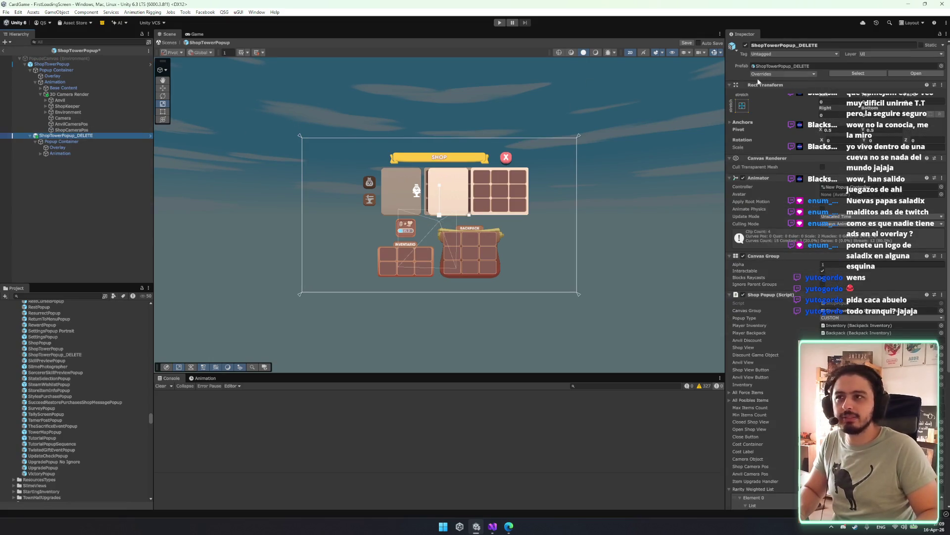
{"action": "left_click", "coordinate": [813, 75]}
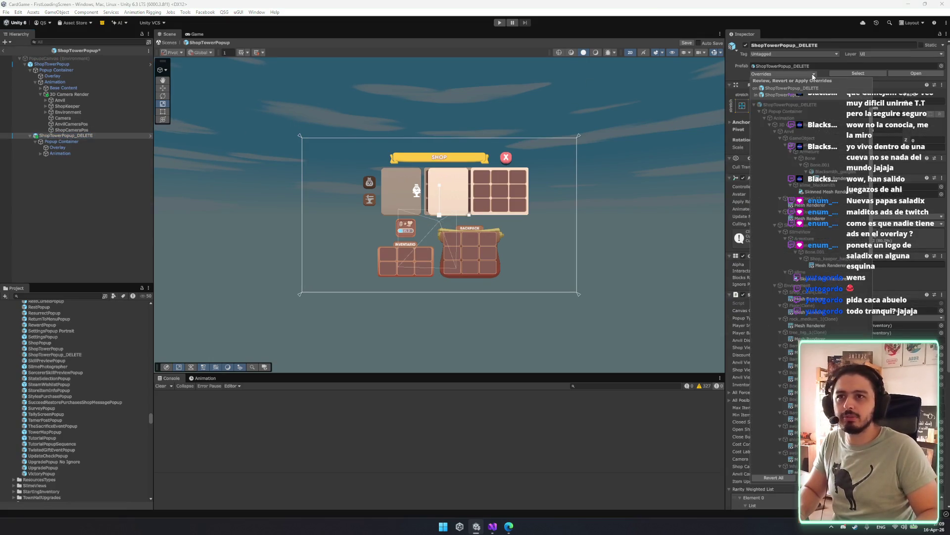
{"action": "left_click", "coordinate": [857, 79]}
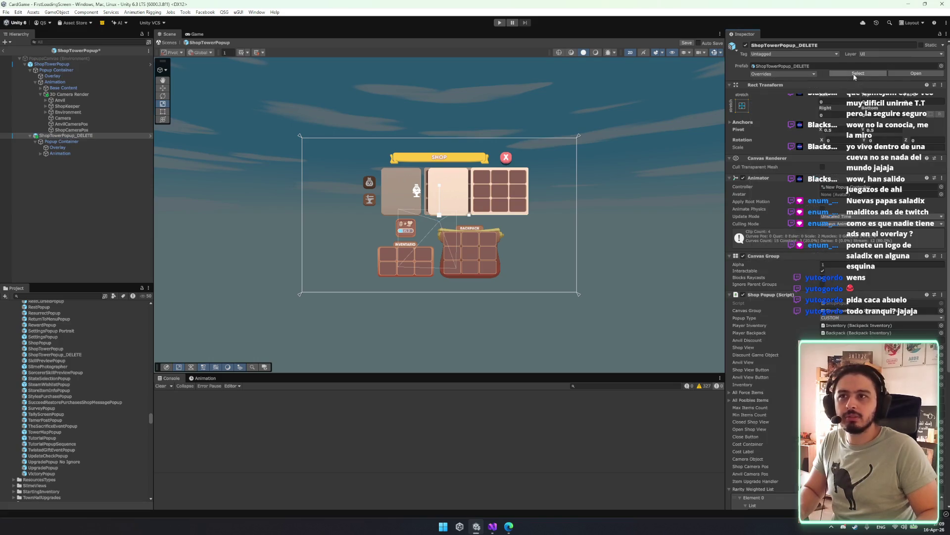
- Open the ShopTowerPopup_DELETE prefab for editing and bring up its overrides list
{"action": "left_click", "coordinate": [150, 138]}
{"action": "left_click", "coordinate": [489, 275]}
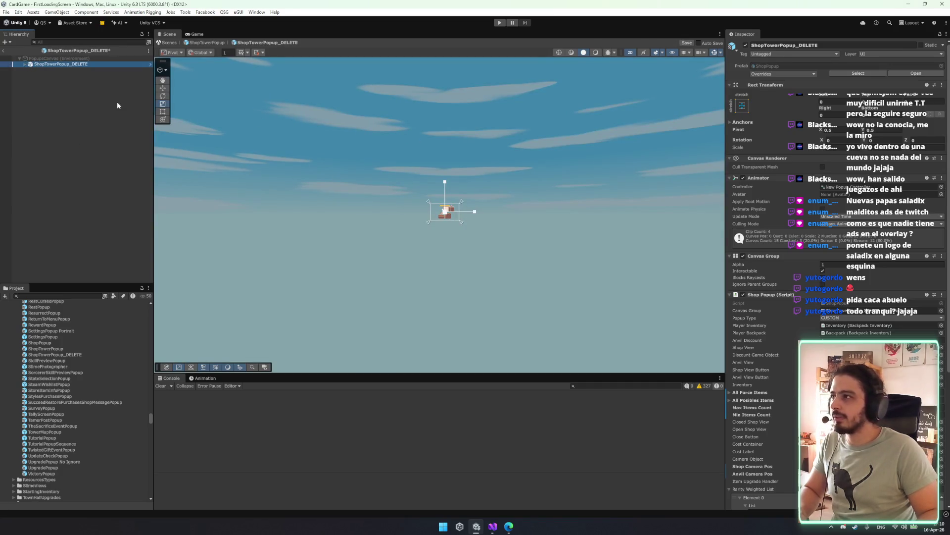
{"action": "left_click", "coordinate": [787, 77]}
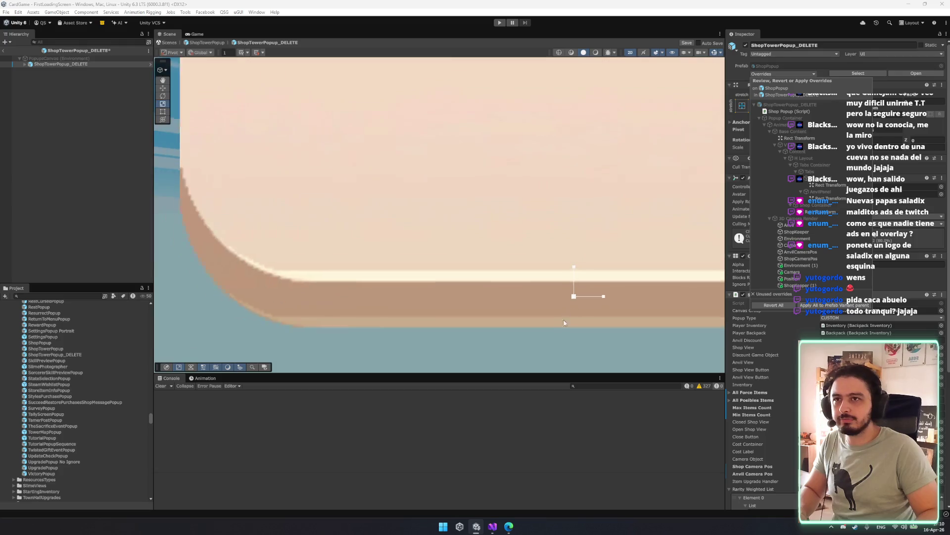
{"action": "scroll", "coordinate": [564, 323], "scroll_direction": "down", "scroll_amount": 6}
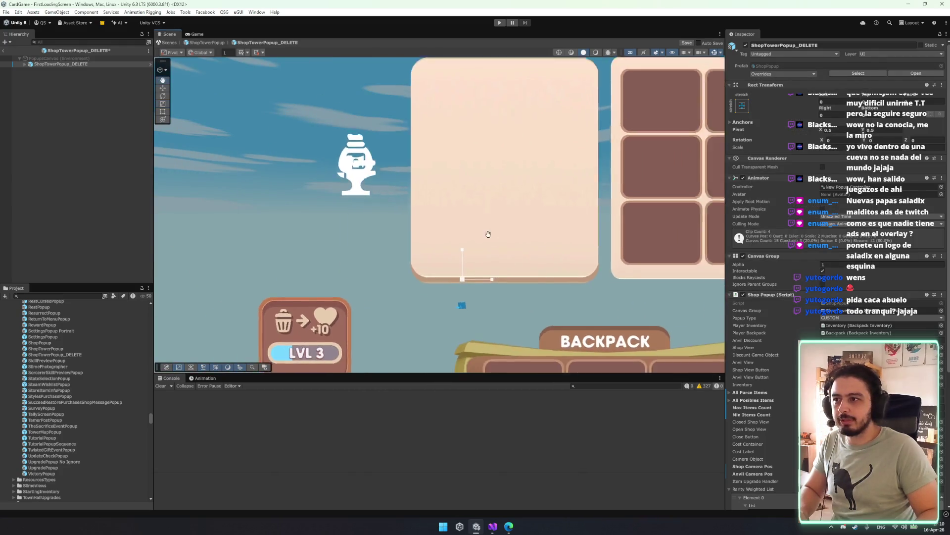
{"action": "scroll", "coordinate": [488, 234], "scroll_direction": "down", "scroll_amount": 6}
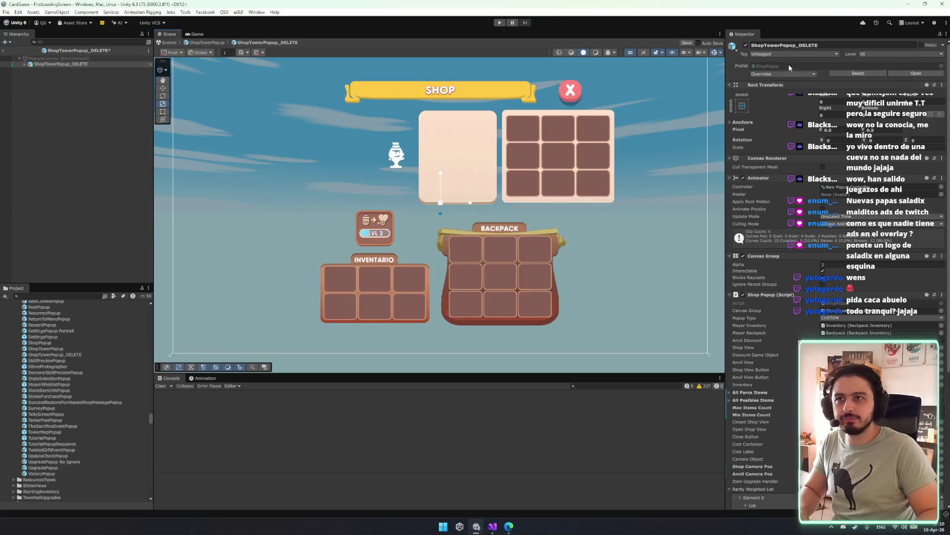
{"action": "left_click", "coordinate": [762, 74]}
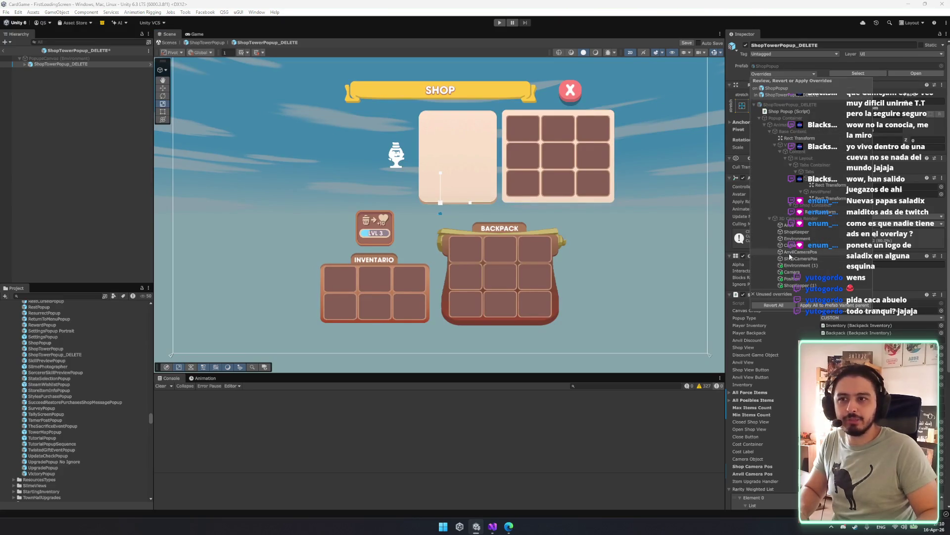
- Compare the Rect Transform overrides with their source and revert them, including the anvil panel position
{"action": "left_click", "coordinate": [811, 217]}
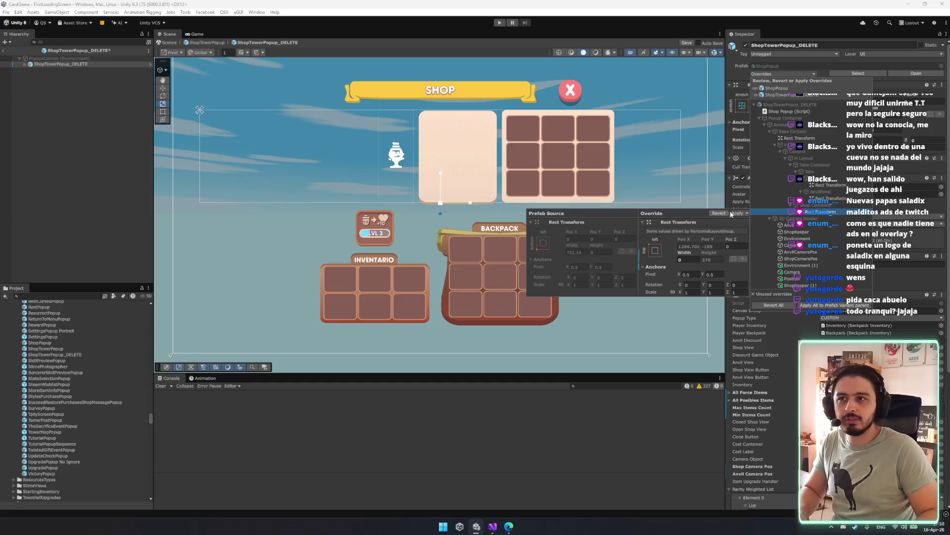
{"action": "left_click", "coordinate": [725, 221]}
{"action": "left_click", "coordinate": [831, 198]}
{"action": "left_click", "coordinate": [719, 200]}
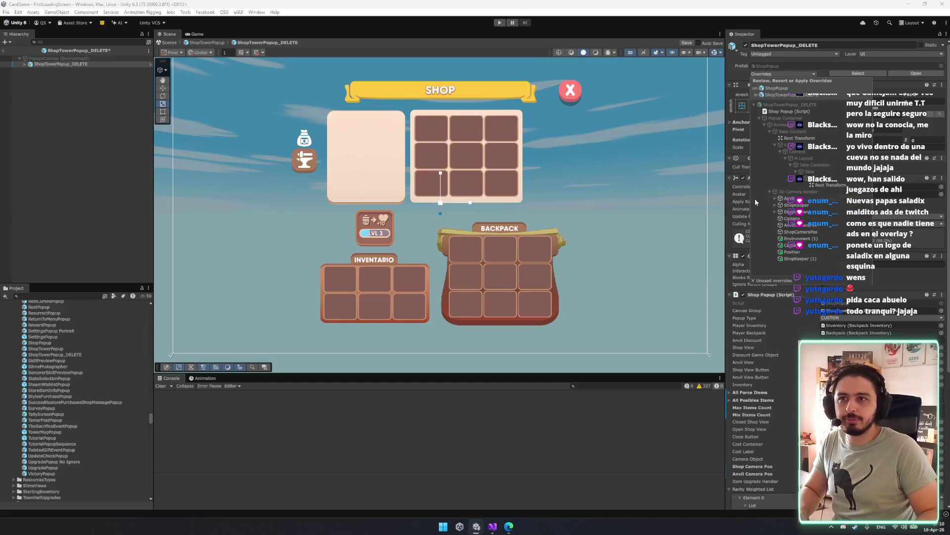
{"action": "left_click", "coordinate": [833, 185]}
{"action": "left_click", "coordinate": [720, 187]}
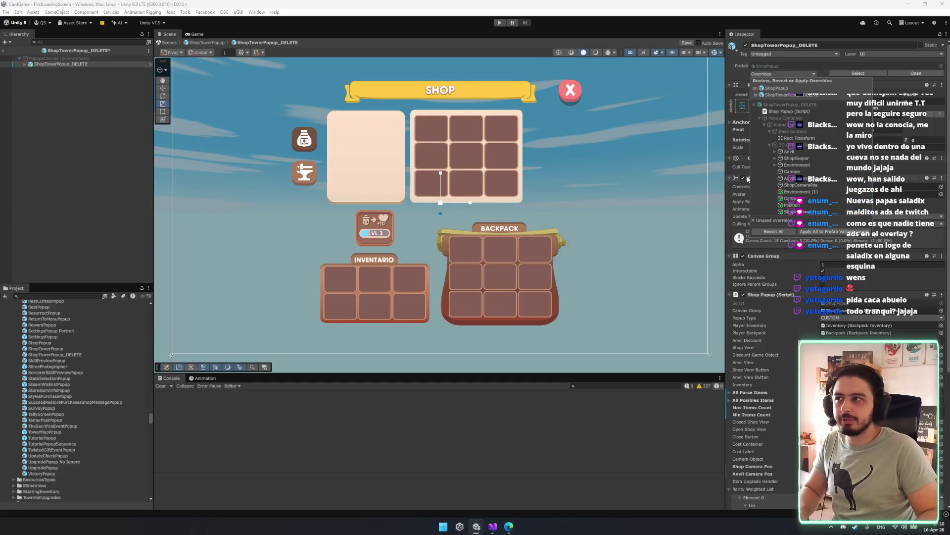
{"action": "left_click", "coordinate": [813, 135]}
{"action": "left_click", "coordinate": [718, 140]}
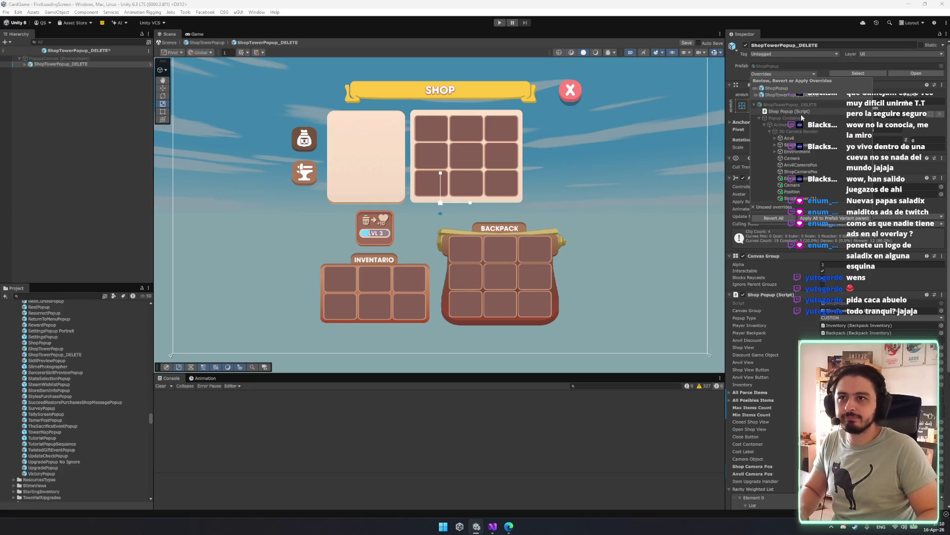
- Compare the Shop Popup script's All Posibles Items and All Force Items overrides, then close the comparison
{"action": "left_click", "coordinate": [812, 105]}
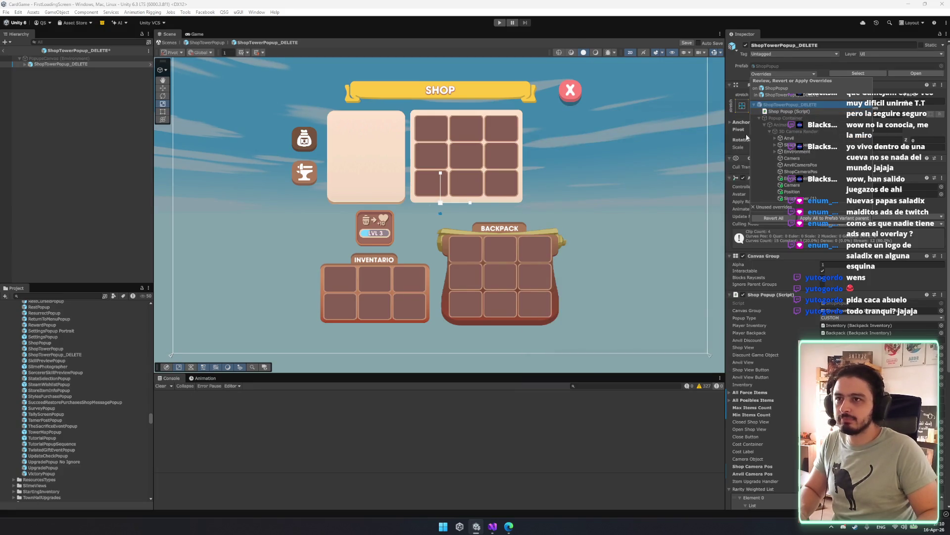
{"action": "left_click", "coordinate": [789, 111]}
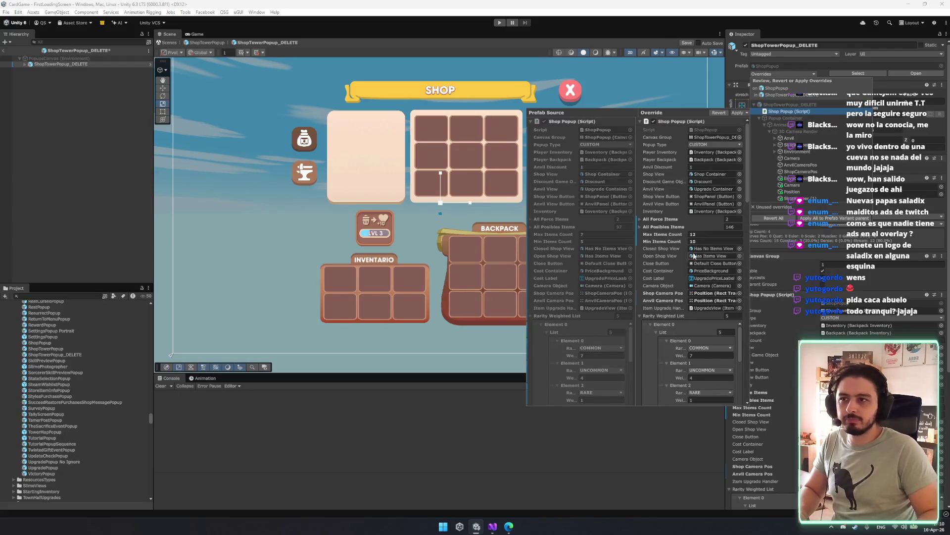
{"action": "left_click", "coordinate": [661, 227]}
{"action": "left_click", "coordinate": [661, 227]}
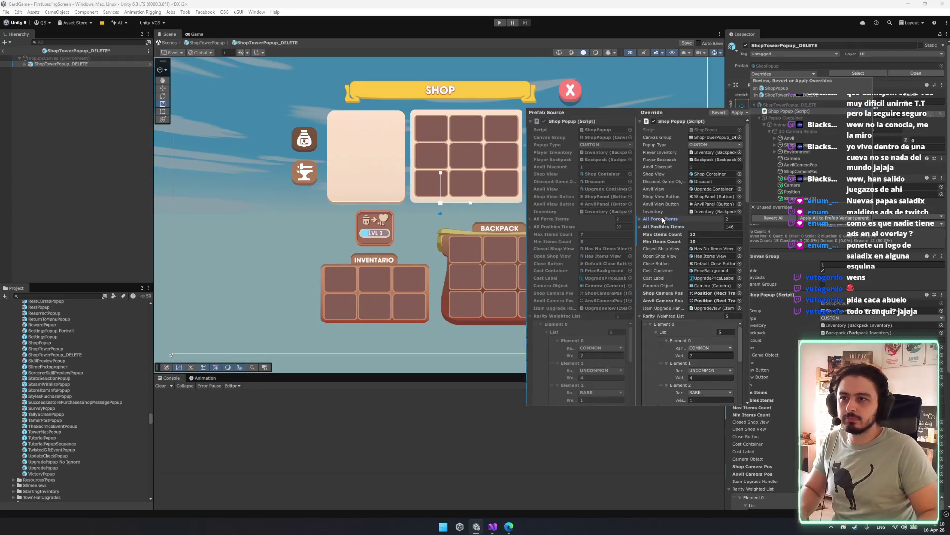
{"action": "left_click", "coordinate": [662, 220]}
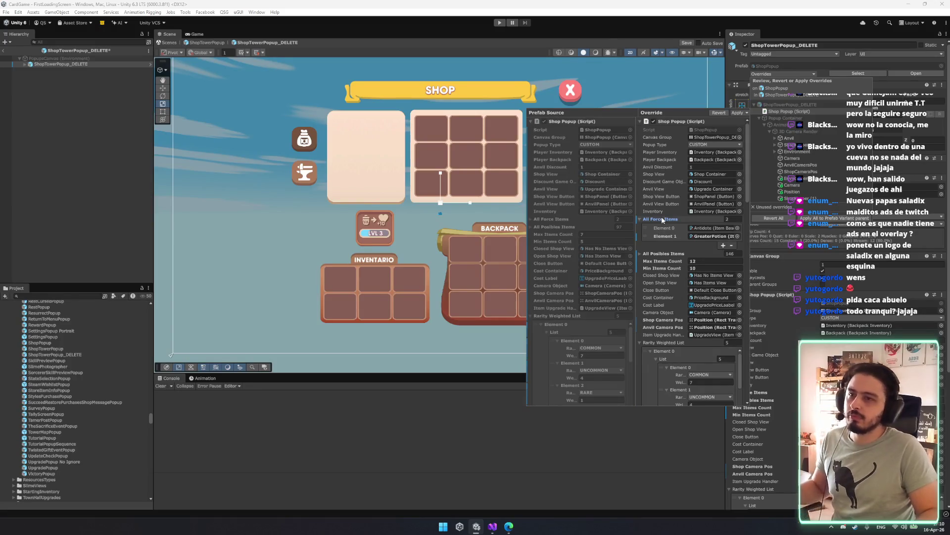
{"action": "left_click", "coordinate": [662, 219]}
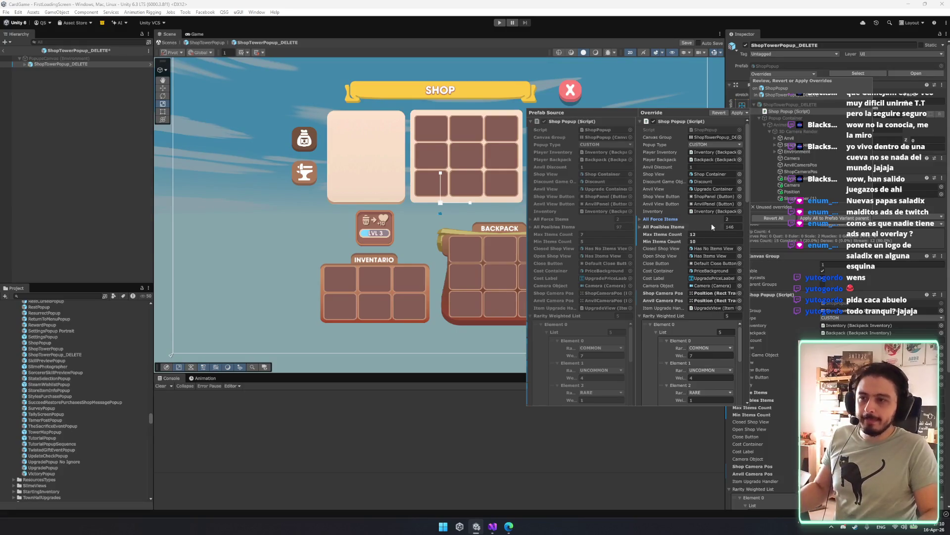
{"action": "scroll", "coordinate": [693, 267], "scroll_direction": "down", "scroll_amount": 3}
{"action": "scroll", "coordinate": [691, 307], "scroll_direction": "up", "scroll_amount": 3}
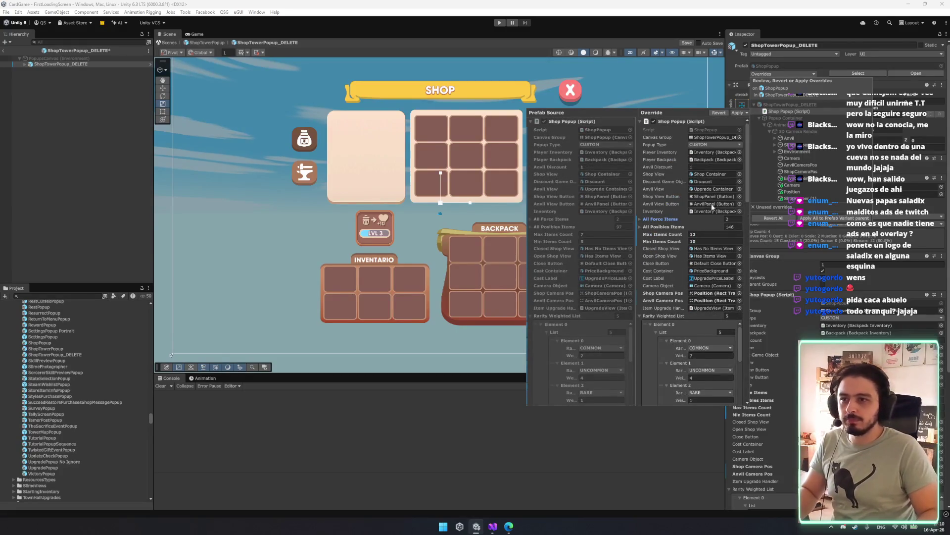
{"action": "key", "text": "Escape"}
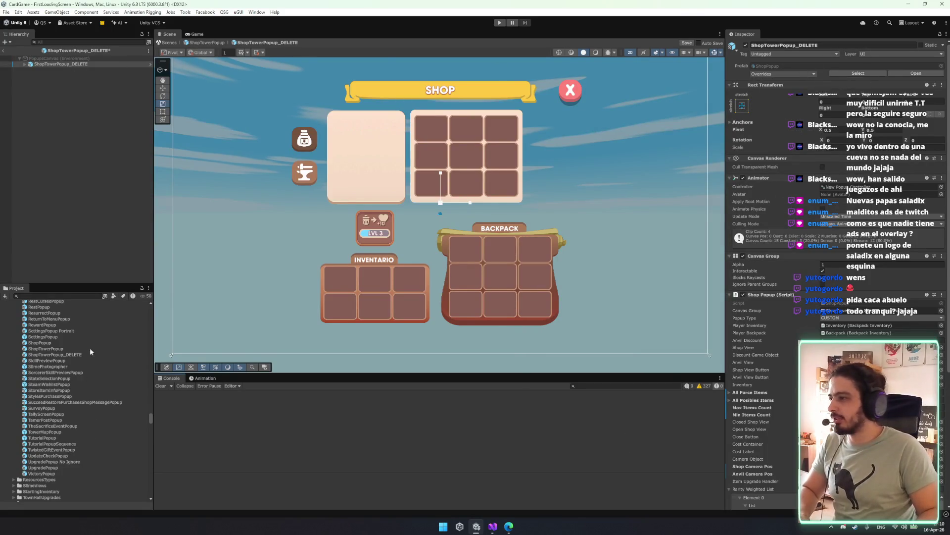
- Exit prefab mode discarding changes and delete the old ShopTowerPopup prefab
{"action": "left_click", "coordinate": [5, 51]}
{"action": "left_click", "coordinate": [4, 51]}
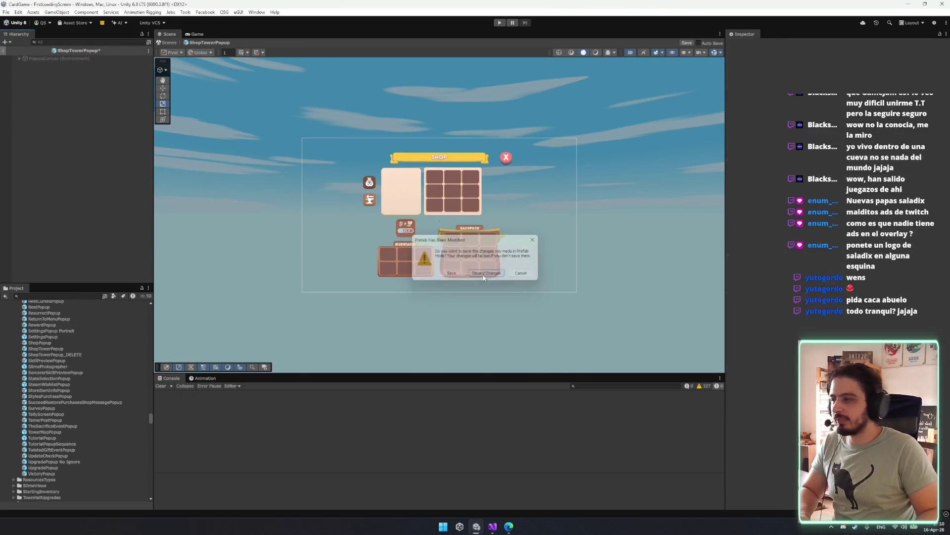
{"action": "left_click", "coordinate": [483, 272]}
{"action": "left_click", "coordinate": [64, 346]}
{"action": "key", "text": "Delete"}
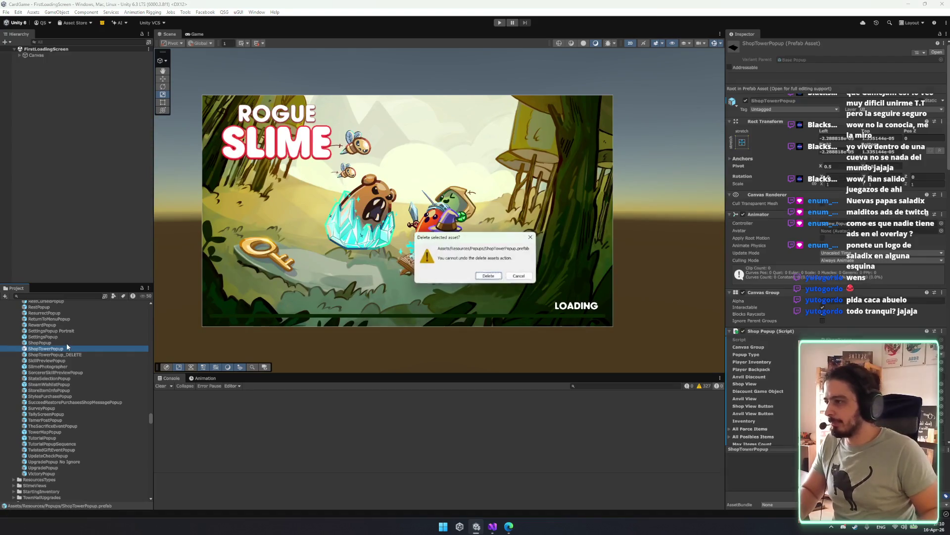
{"action": "key", "text": "Return"}
- Rename ShopTowerPopup_DELETE to ShopTowerPopup and enter play mode
{"action": "left_click", "coordinate": [90, 345]}
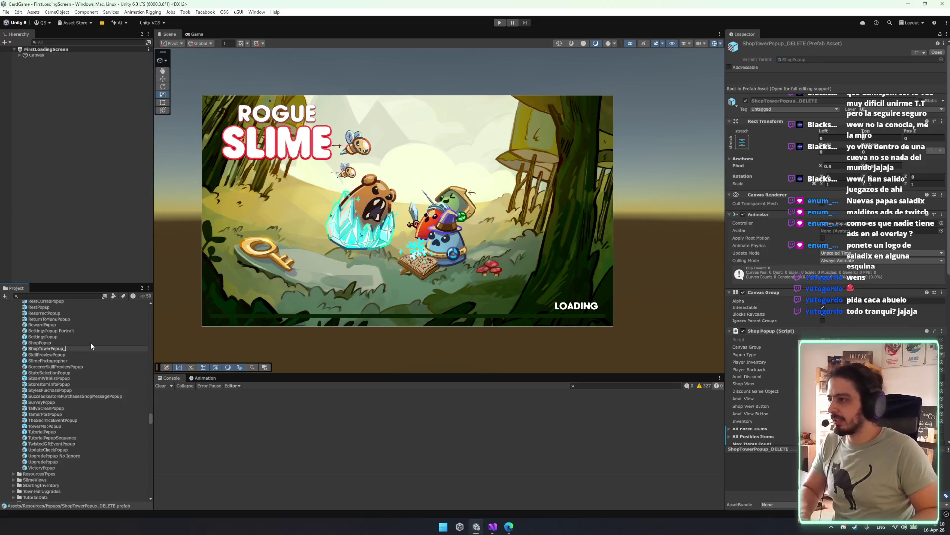
{"action": "left_click", "coordinate": [99, 221]}
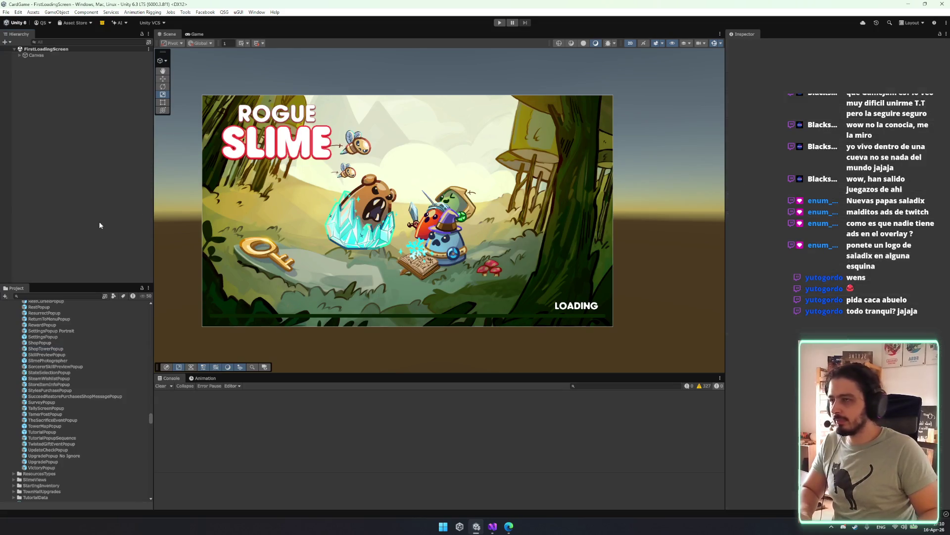
{"action": "left_click", "coordinate": [498, 23]}
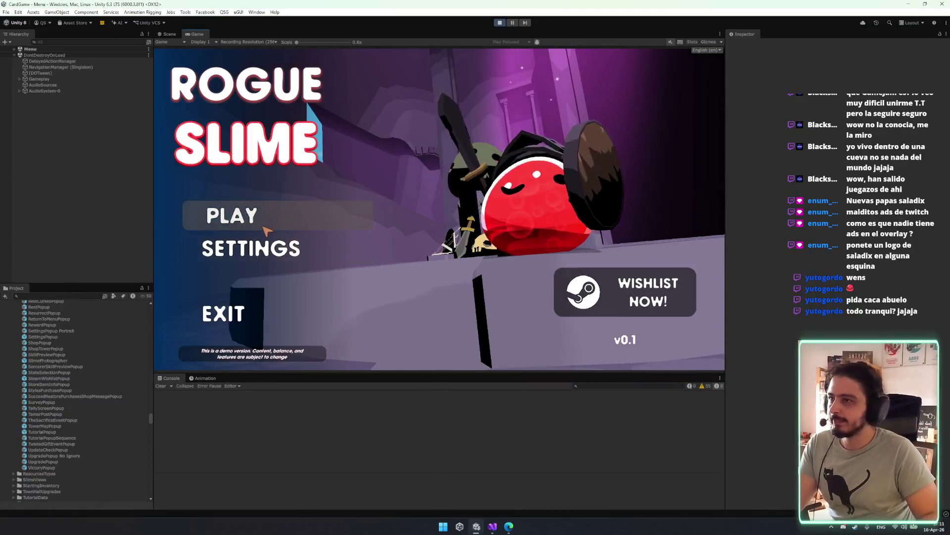
- Start the Eastern Bastion tower run from the game's Tower menu
{"action": "left_click", "coordinate": [267, 225]}
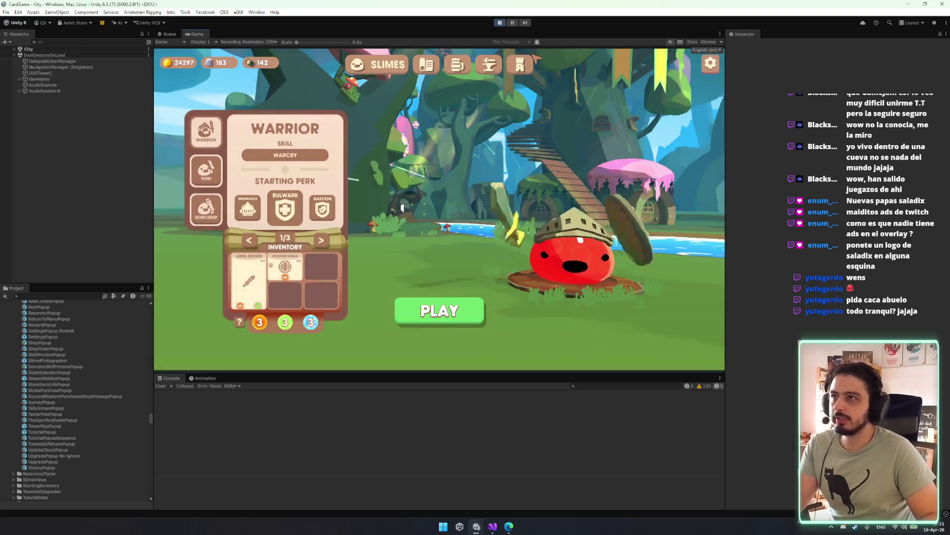
{"action": "left_click", "coordinate": [520, 65]}
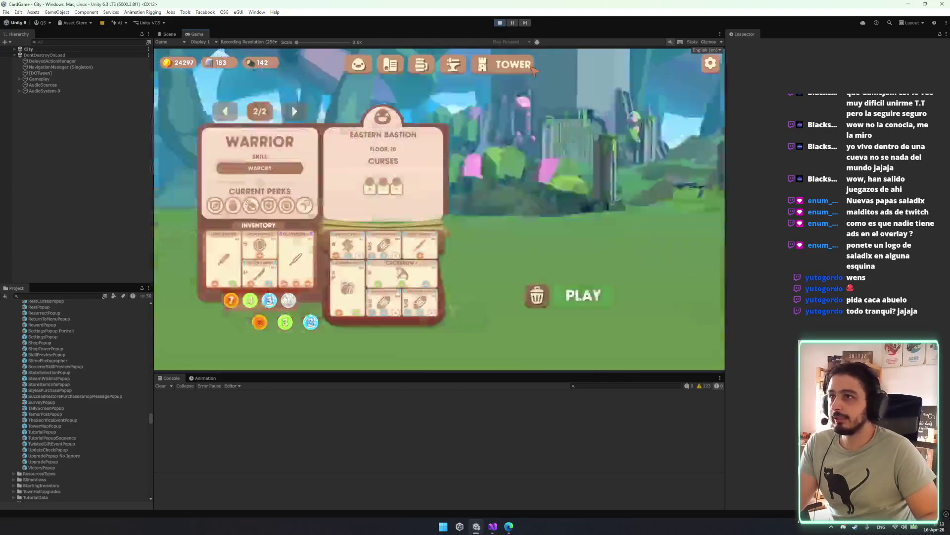
{"action": "left_click", "coordinate": [584, 296]}
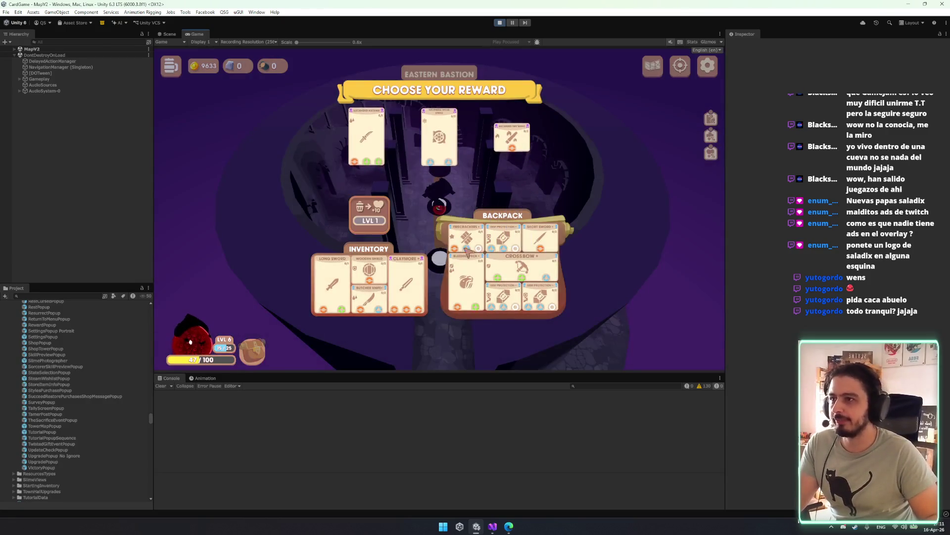
- Absorb the Long Sword, advance to the next path node and accept a curse to reach the shop
{"action": "mouse_move", "coordinate": [466, 286]}
{"action": "left_mouse_down"}
{"action": "mouse_move", "coordinate": [379, 325]}
{"action": "mouse_move", "coordinate": [283, 304]}
{"action": "mouse_move", "coordinate": [384, 219]}
{"action": "left_mouse_up"}
{"action": "left_click", "coordinate": [345, 291]}
{"action": "left_click_drag", "start_coordinate": [331, 284], "coordinate": [369, 213]}
{"action": "left_click", "coordinate": [465, 260]}
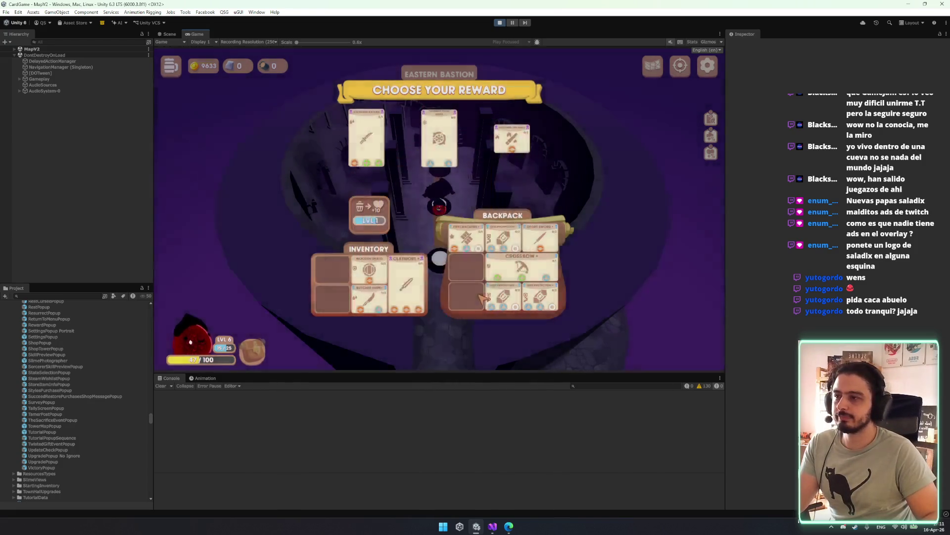
{"action": "left_click", "coordinate": [446, 168]}
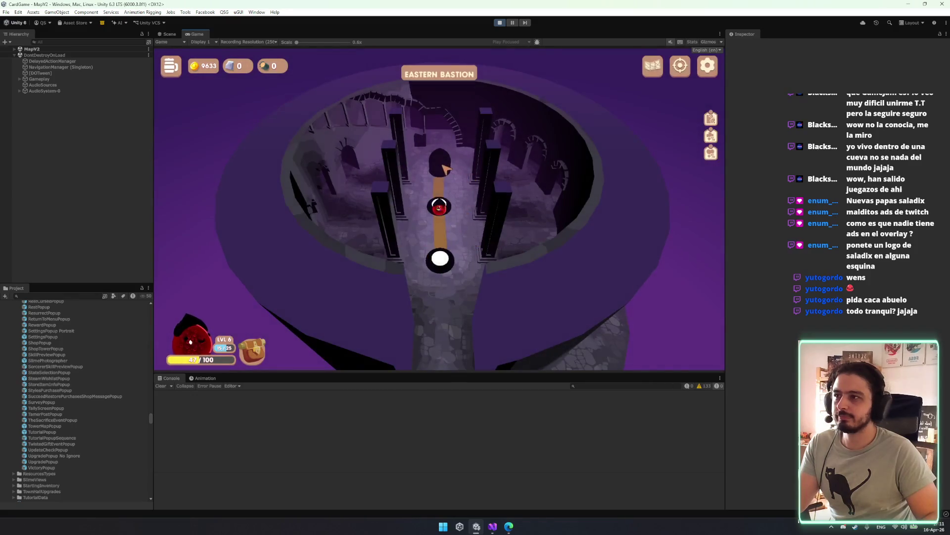
{"action": "left_click", "coordinate": [446, 168]}
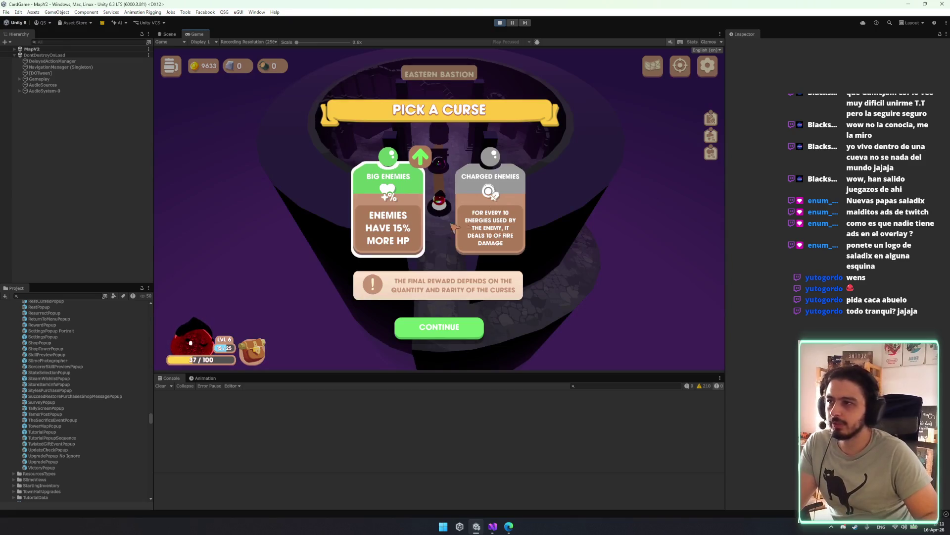
{"action": "left_click", "coordinate": [443, 330]}
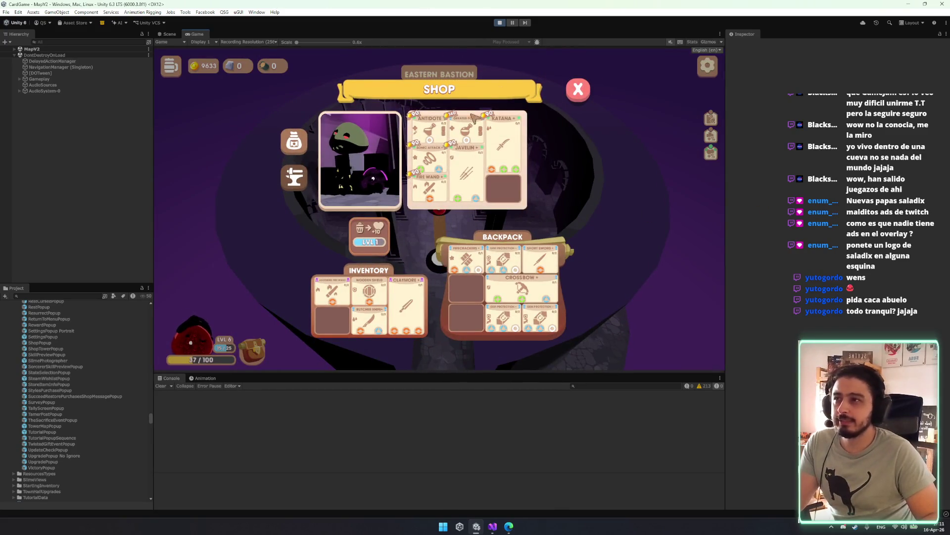
- Toggle the shop's upgrade panel and try upgrading the Wooden Shield and Butcher Knife
{"action": "left_click", "coordinate": [297, 180]}
{"action": "left_click", "coordinate": [296, 146]}
{"action": "left_click", "coordinate": [297, 176]}
{"action": "left_click", "coordinate": [297, 149]}
{"action": "left_click", "coordinate": [300, 168]}
{"action": "left_click", "coordinate": [297, 149]}
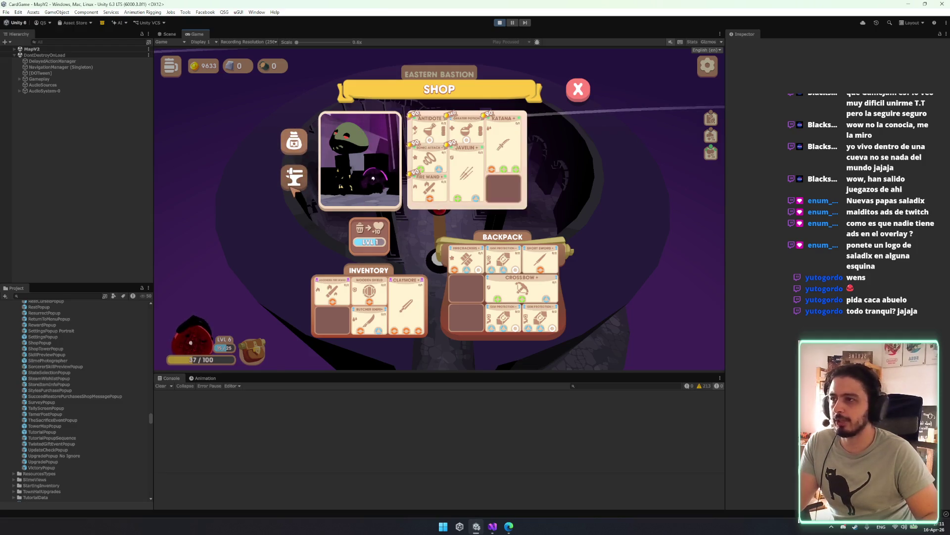
{"action": "left_click", "coordinate": [296, 178]}
{"action": "left_click_drag", "start_coordinate": [465, 258], "coordinate": [505, 163]}
{"action": "left_click_drag", "start_coordinate": [369, 291], "coordinate": [445, 160]}
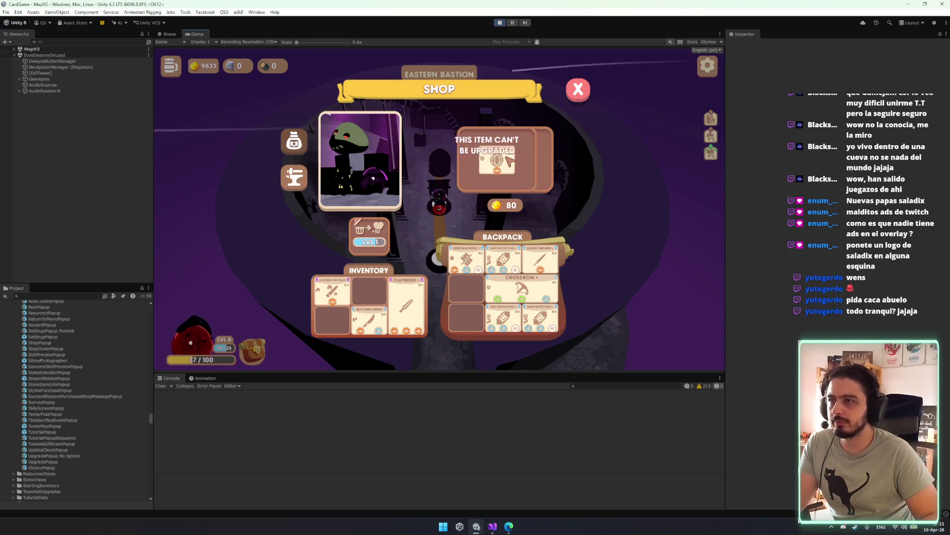
{"action": "left_click_drag", "start_coordinate": [379, 312], "coordinate": [454, 172]}
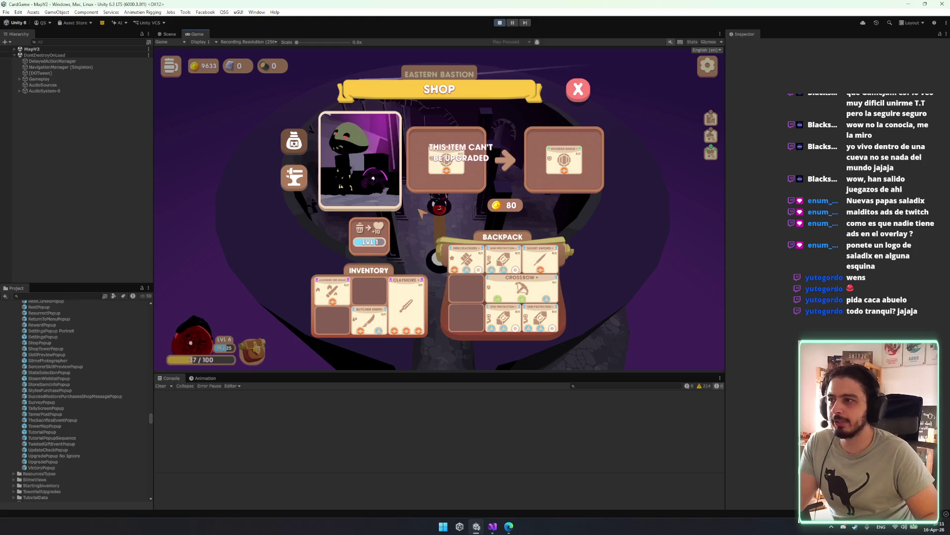
- Move the Crossbow lower in the backpack and toggle the upgrade panel again
{"action": "left_click", "coordinate": [519, 292]}
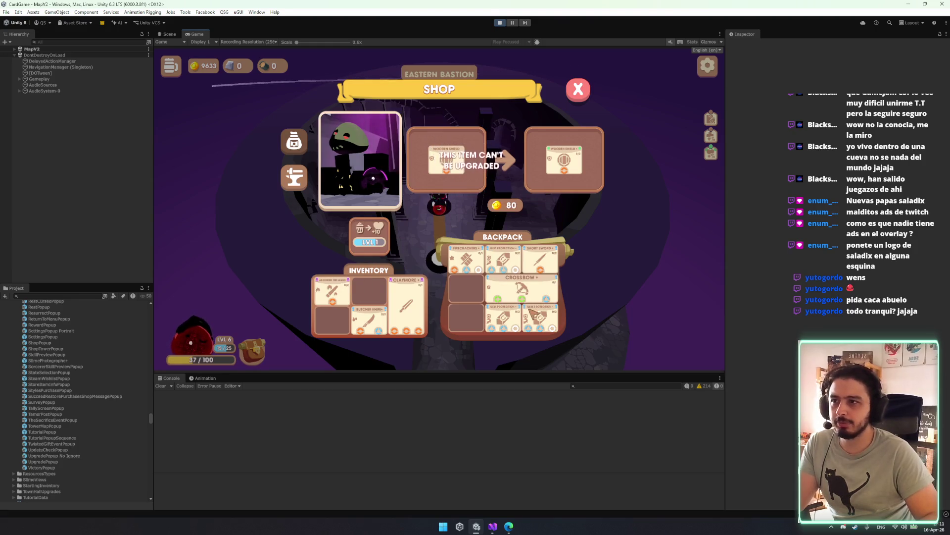
{"action": "mouse_move", "coordinate": [525, 297]}
{"action": "left_mouse_down"}
{"action": "mouse_move", "coordinate": [471, 306]}
{"action": "mouse_move", "coordinate": [478, 317]}
{"action": "left_mouse_up"}
{"action": "left_click", "coordinate": [303, 144]}
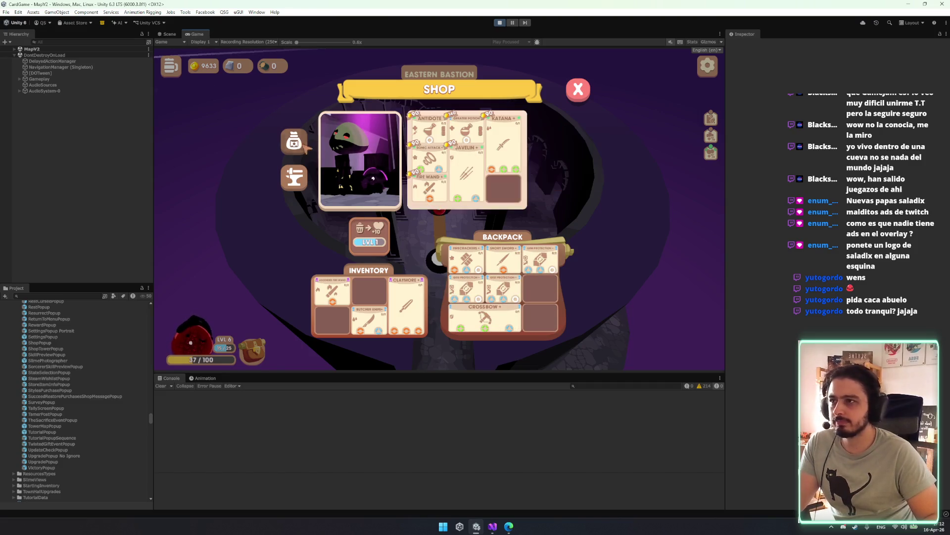
{"action": "left_click", "coordinate": [290, 178]}
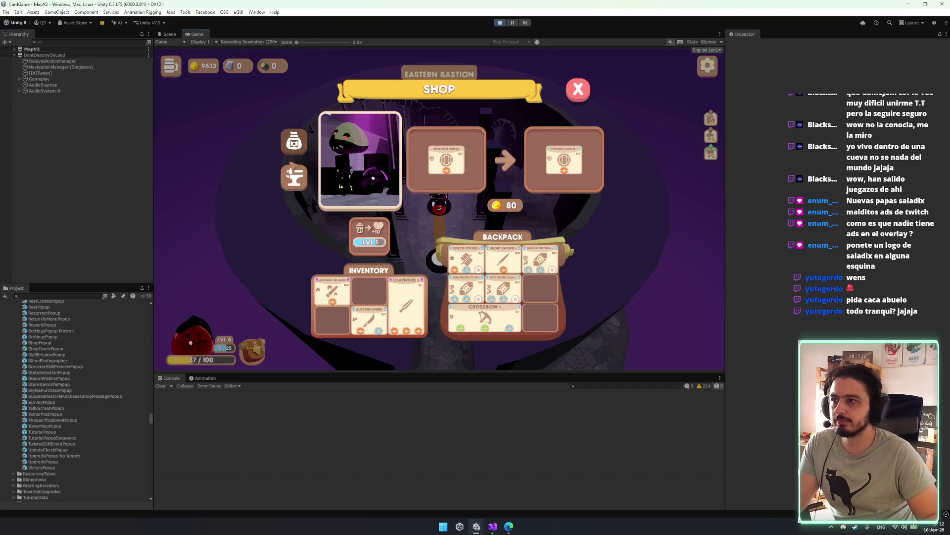
{"action": "left_click", "coordinate": [290, 141]}
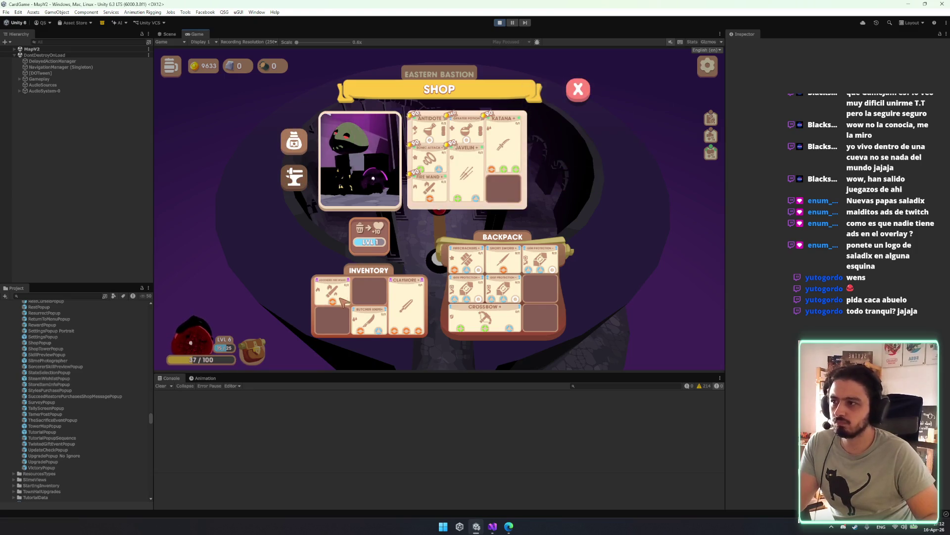
- Buy the Fire Wand for 90 coins, close the shop and stop play mode
{"action": "left_click_drag", "start_coordinate": [332, 292], "coordinate": [368, 292]}
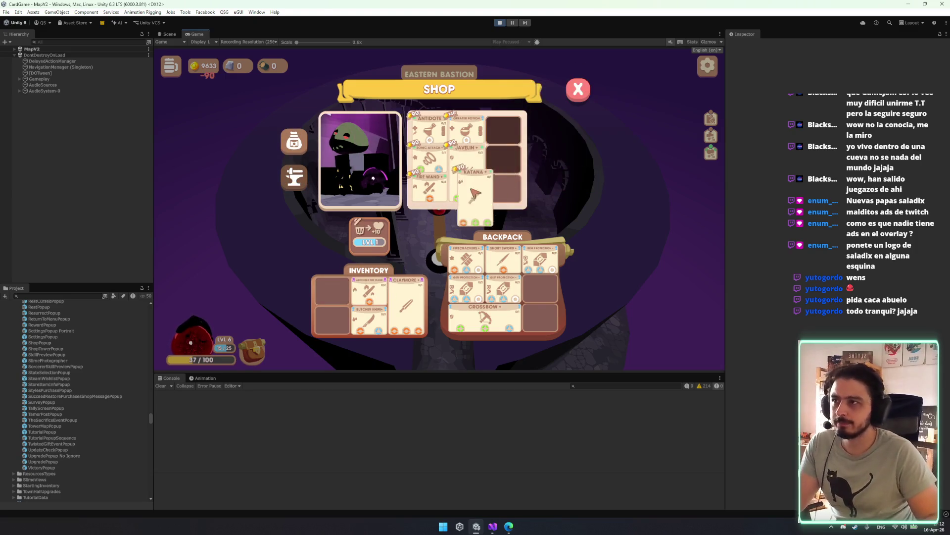
{"action": "left_click_drag", "start_coordinate": [430, 187], "coordinate": [332, 292]}
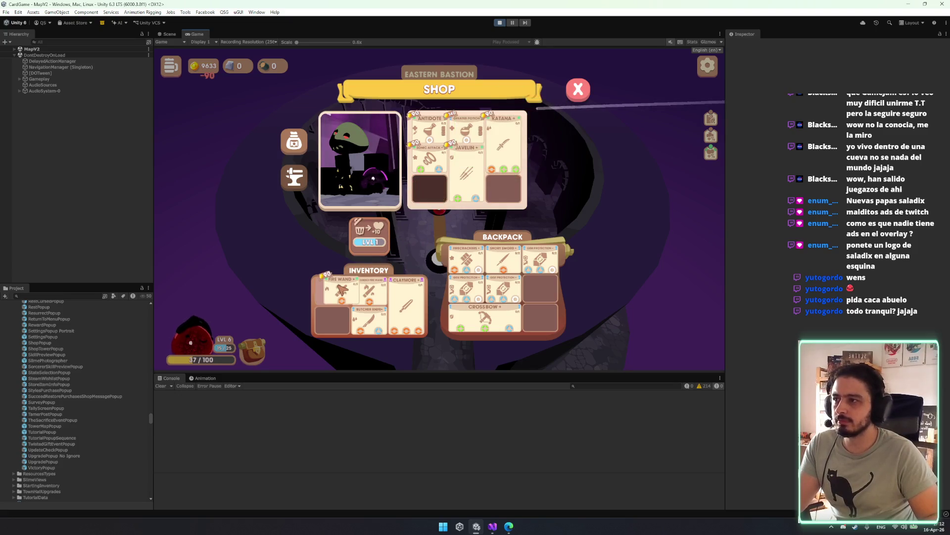
{"action": "left_click_drag", "start_coordinate": [429, 158], "coordinate": [436, 215]}
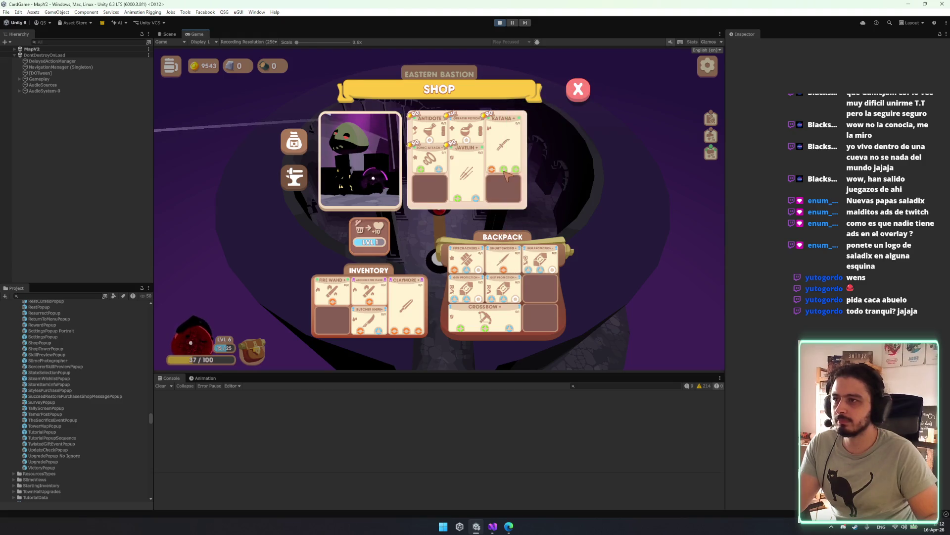
{"action": "left_click", "coordinate": [579, 91]}
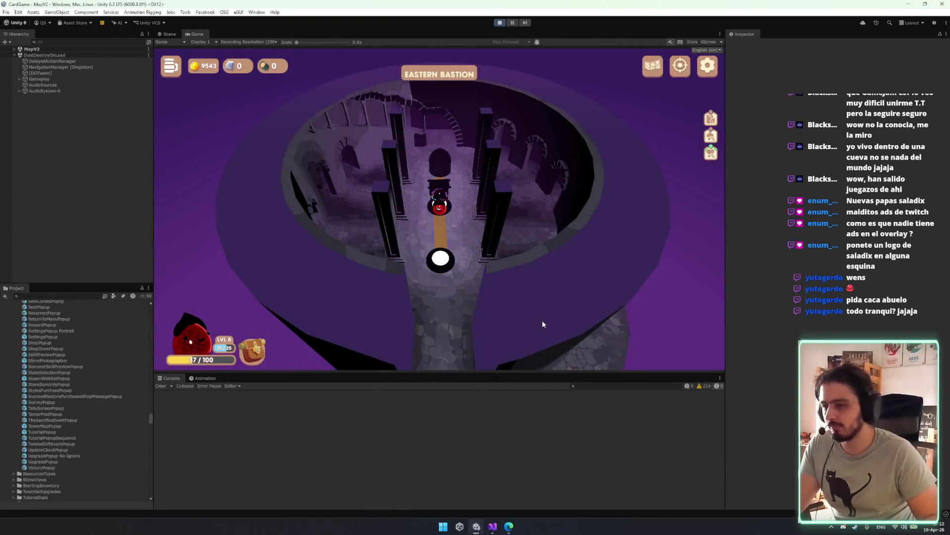
{"action": "key", "text": "ctrl+p"}
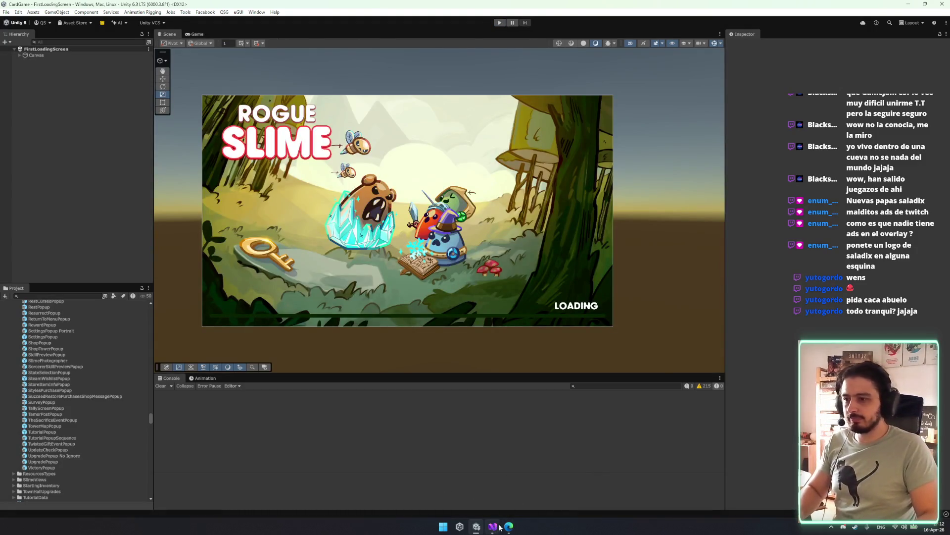
- Return to the Tower popup missing card in Edge and tick its 'Shop popup ta raro' item
{"action": "mouse_move", "coordinate": [509, 526]}
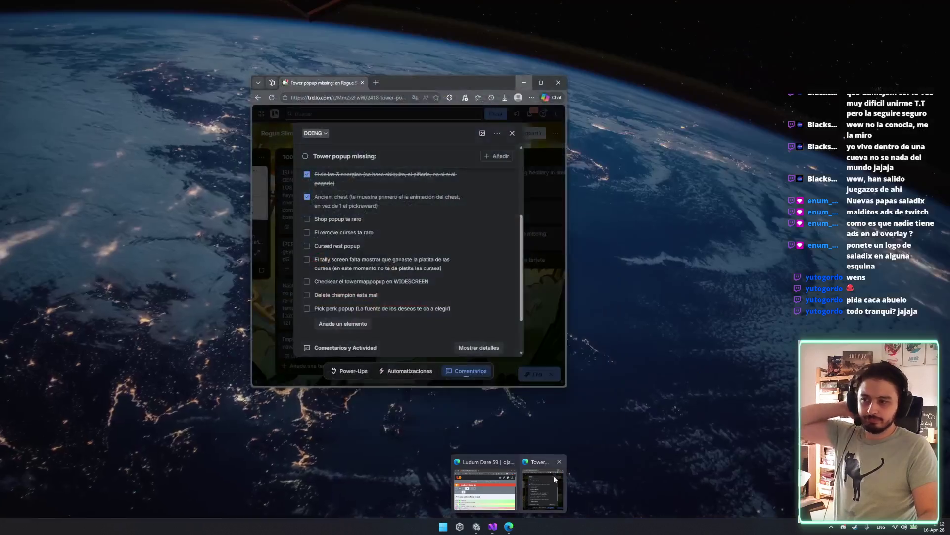
{"action": "left_click", "coordinate": [555, 478]}
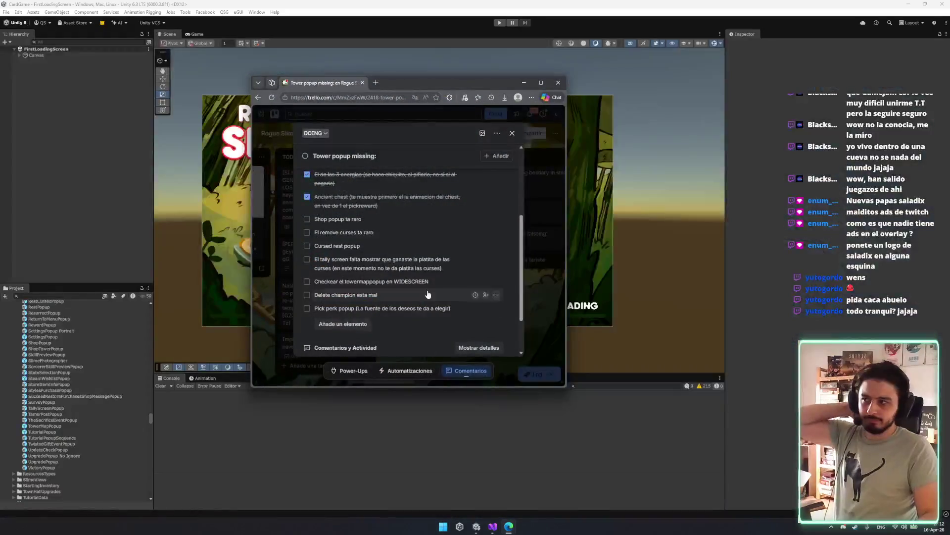
{"action": "left_click", "coordinate": [307, 219]}
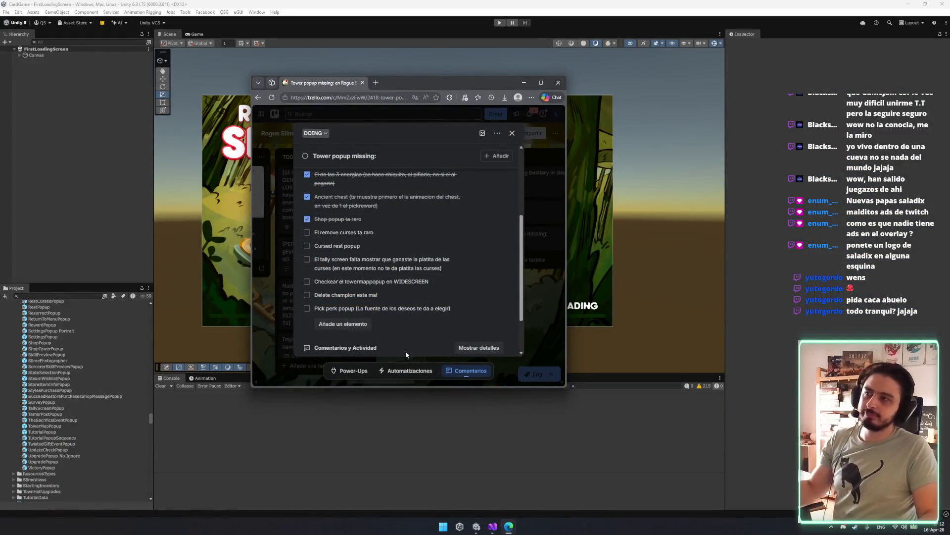
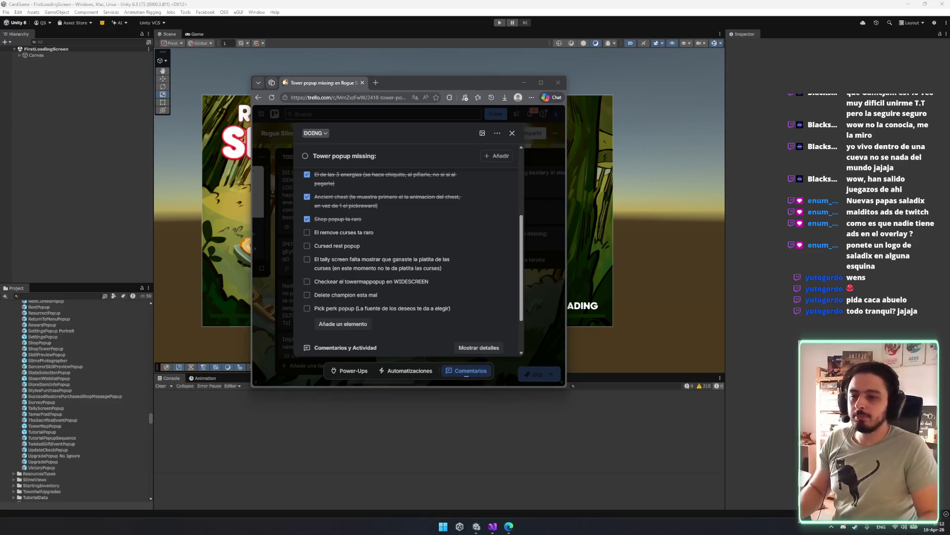
- Scroll through the Tower popup missing card, then start and discard two draft checklist items
{"action": "scroll", "coordinate": [456, 297], "scroll_direction": "up", "scroll_amount": 5}
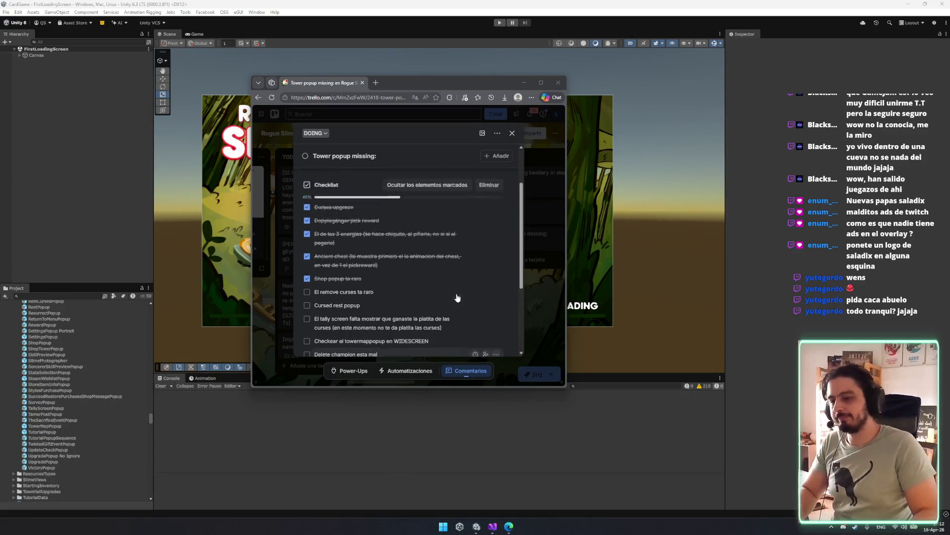
{"action": "scroll", "coordinate": [391, 307], "scroll_direction": "down", "scroll_amount": 3}
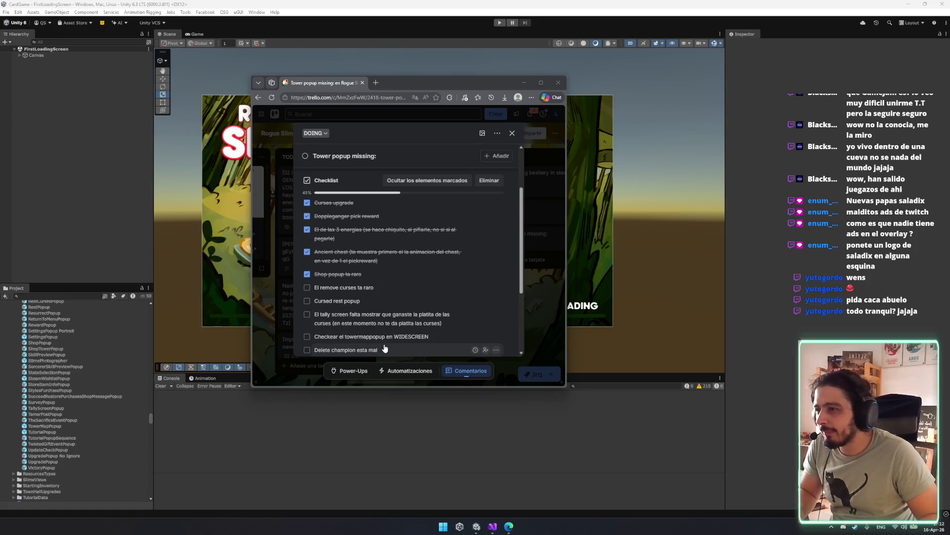
{"action": "scroll", "coordinate": [376, 342], "scroll_direction": "down", "scroll_amount": 3}
{"action": "scroll", "coordinate": [372, 255], "scroll_direction": "up", "scroll_amount": 1}
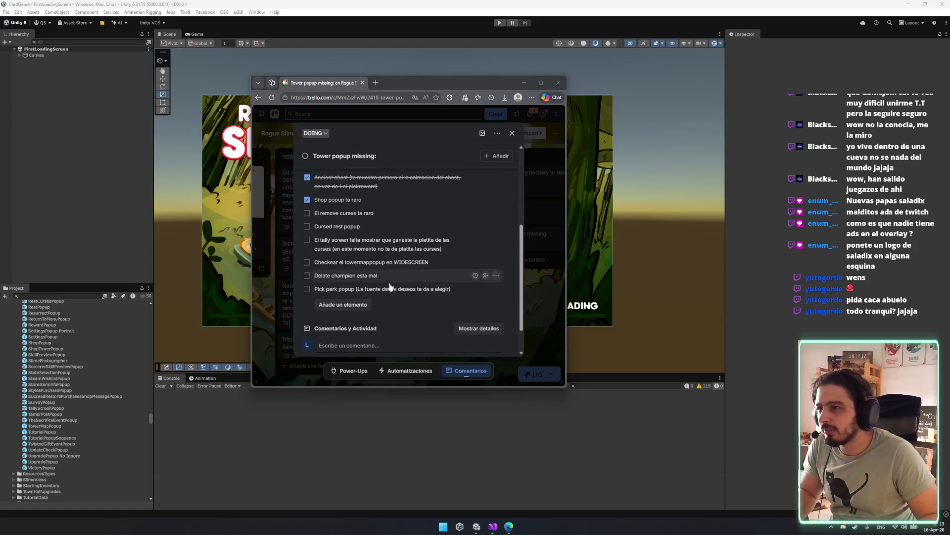
{"action": "mouse_move", "coordinate": [403, 291]}
{"action": "left_mouse_down"}
{"action": "mouse_move", "coordinate": [412, 214]}
{"action": "mouse_move", "coordinate": [394, 292]}
{"action": "left_mouse_up"}
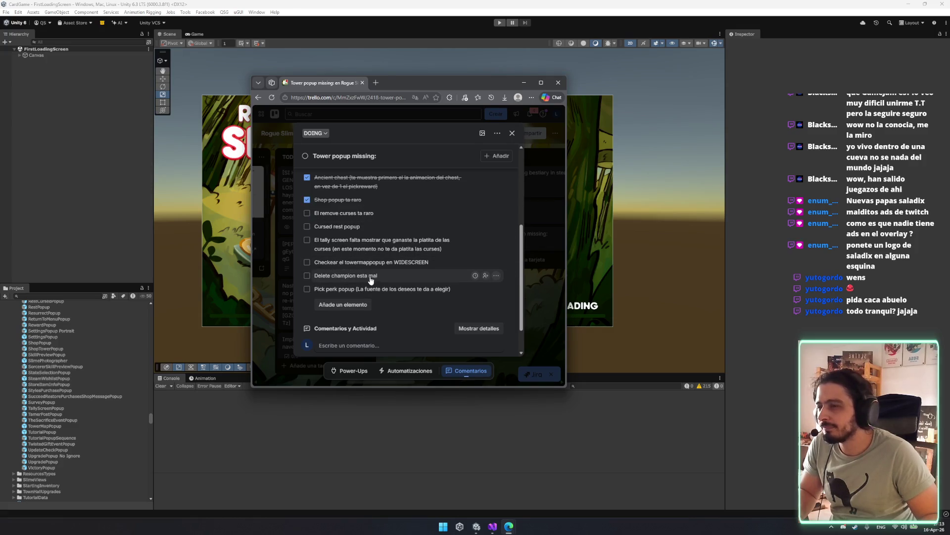
{"action": "left_click", "coordinate": [354, 306]}
{"action": "type", "text": "Mods"}
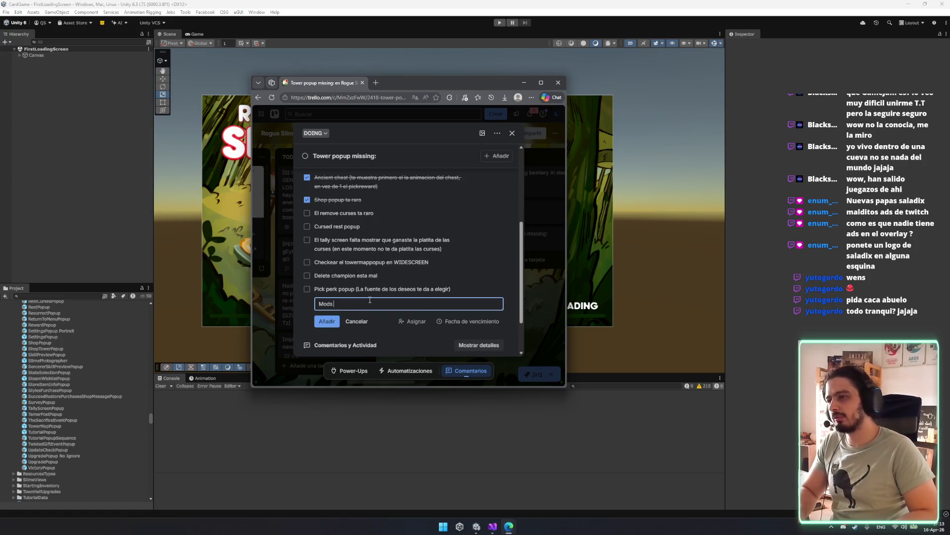
{"action": "key", "text": "BackSpace"}
{"action": "key", "text": "BackSpace"}
{"action": "key", "text": "BackSpace"}
{"action": "key", "text": "Escape"}
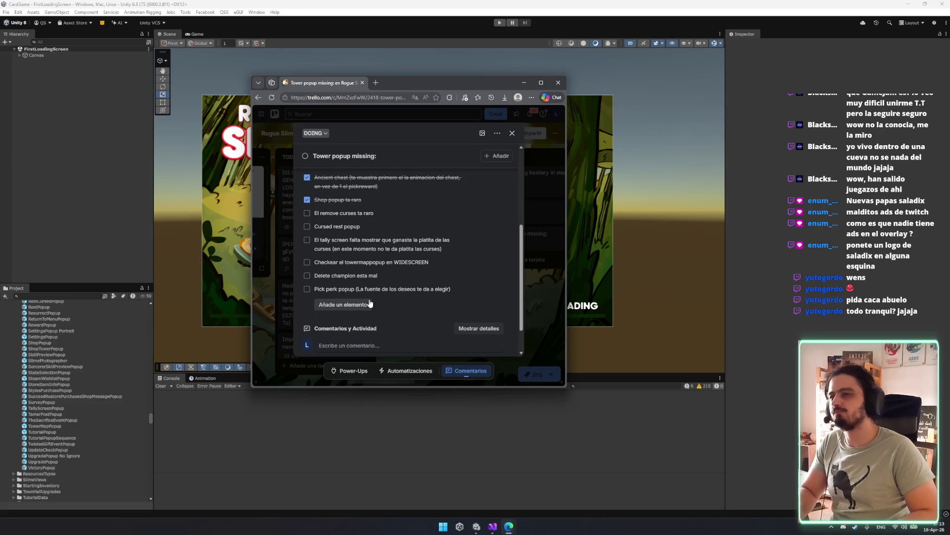
{"action": "left_click", "coordinate": [346, 305]}
{"action": "type", "text": "Perks"}
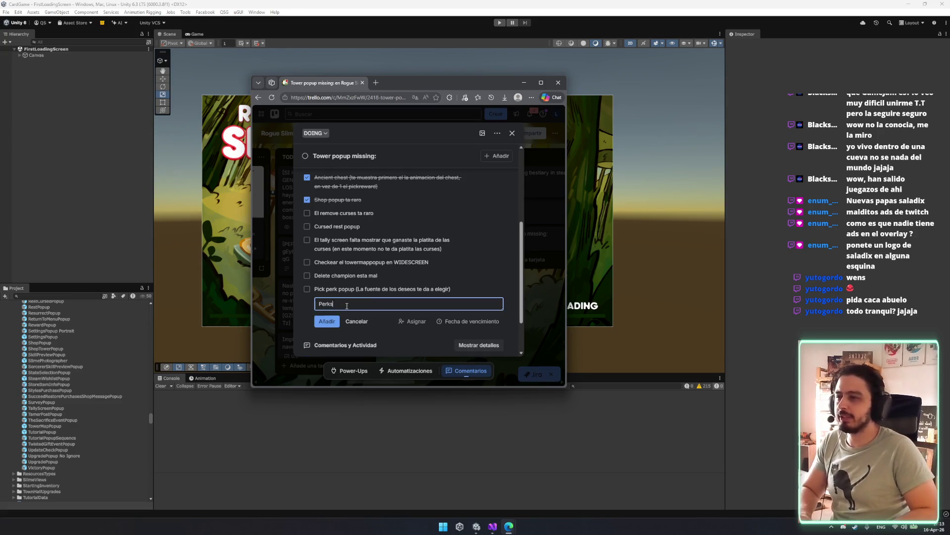
{"action": "type", "text": " estan raros al"}
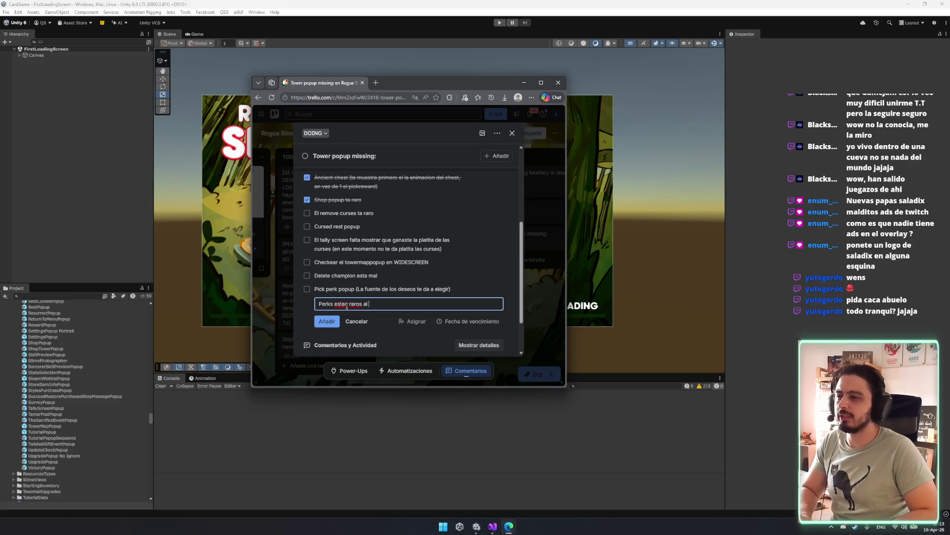
{"action": "key", "text": "ctrl+BackSpace"}
{"action": "key", "text": "ctrl+BackSpace"}
{"action": "key", "text": "ctrl+BackSpace"}
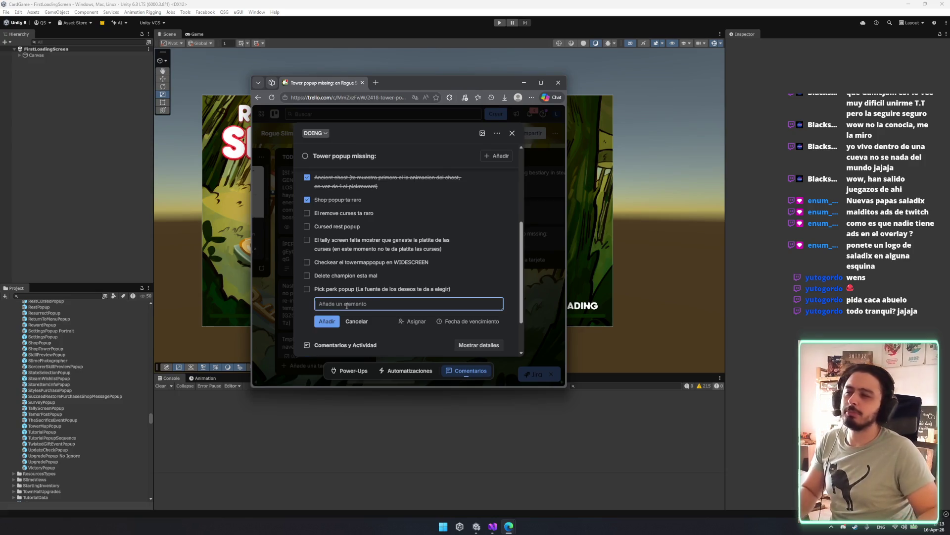
{"action": "key", "text": "Escape"}
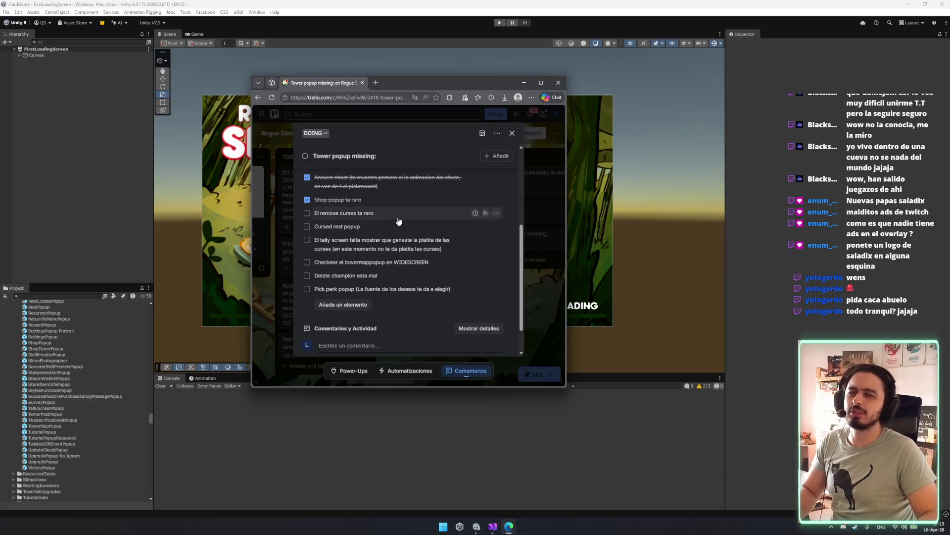
- Add the checklist item 'Hacer los tooltips de las CURSES' and minimize the browser
{"action": "left_click", "coordinate": [351, 303]}
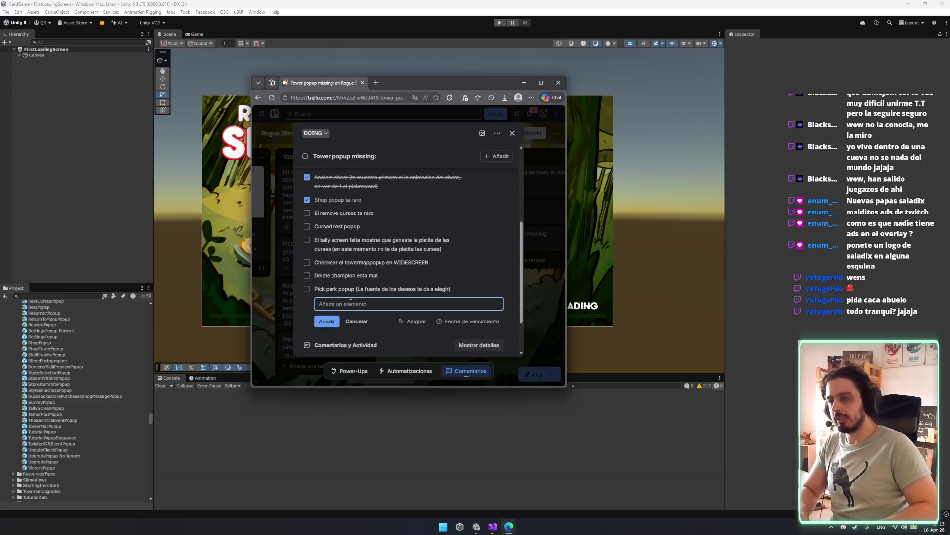
{"action": "type", "text": "Hacer los too"}
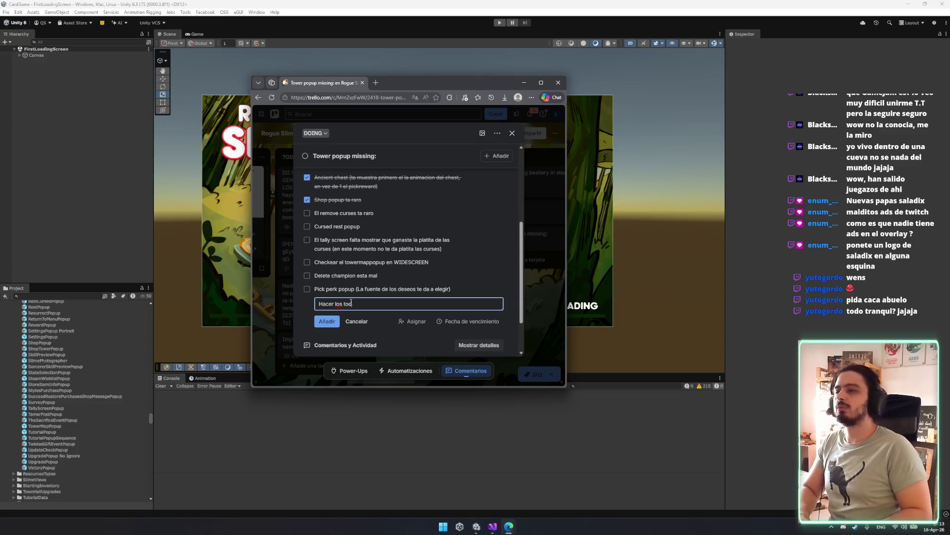
{"action": "type", "text": "ltips de los"}
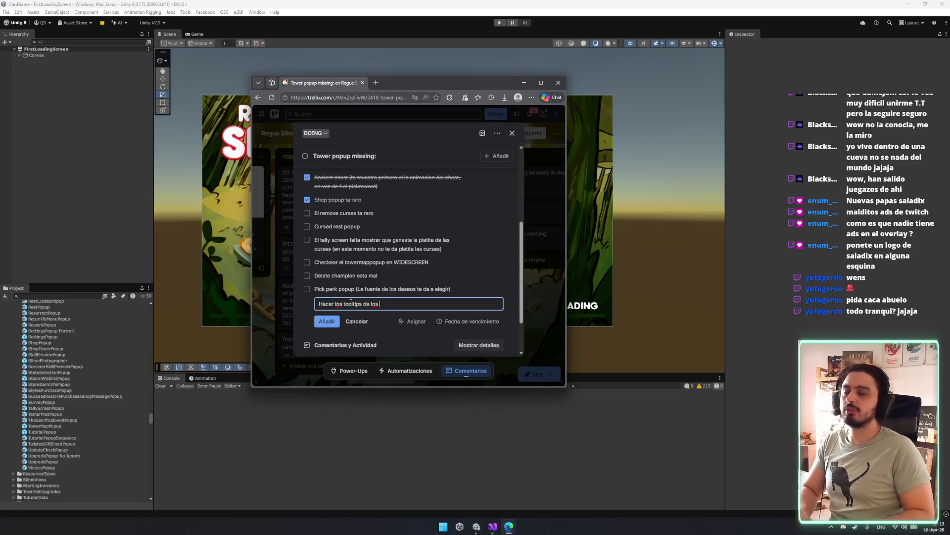
{"action": "key", "text": "BackSpace"}
{"action": "key", "text": "BackSpace"}
{"action": "type", "text": "as CURSES"}
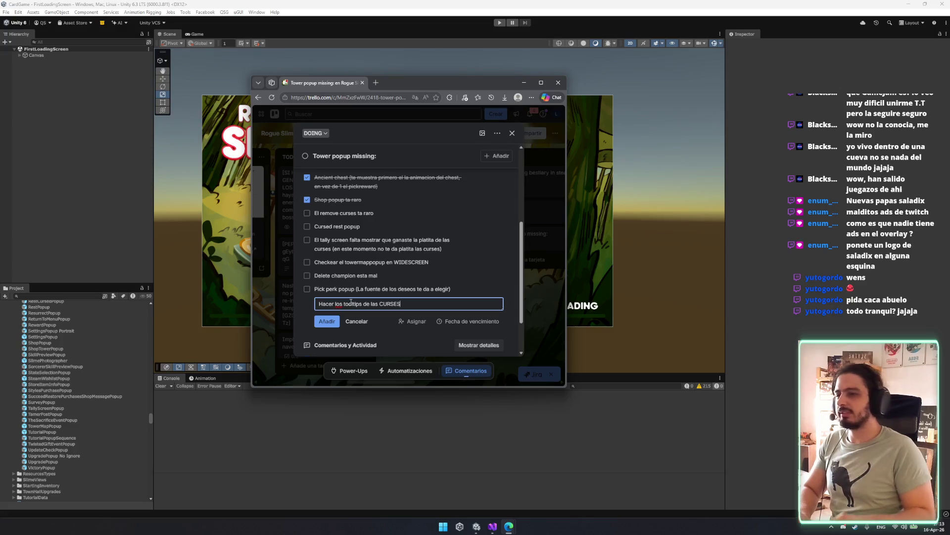
{"action": "key", "text": "Return"}
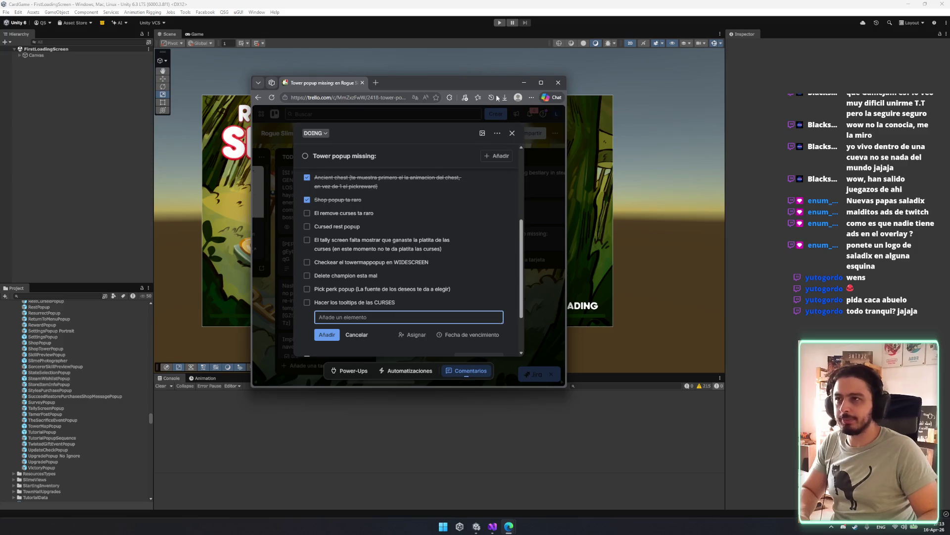
{"action": "left_click", "coordinate": [524, 82]}
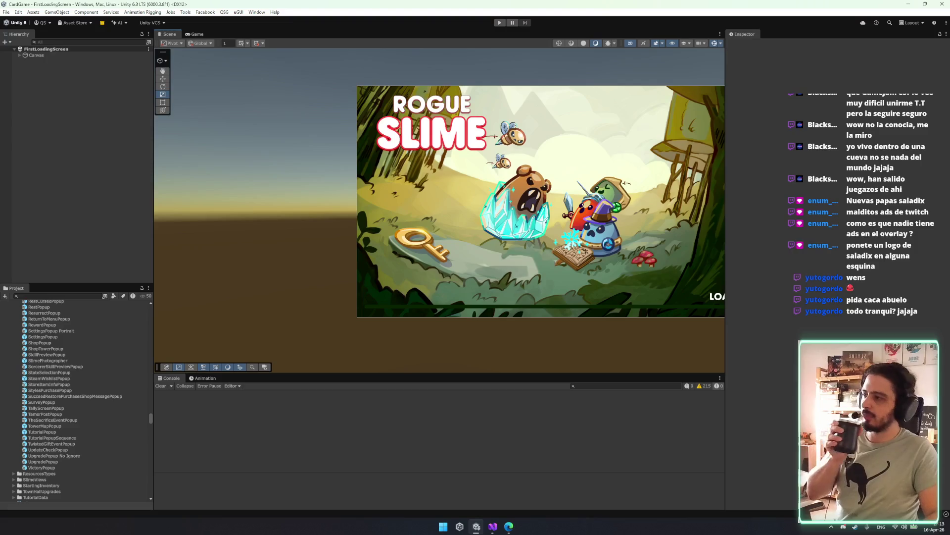
- Search the project for 'move', open the ModifierRemovedPopup prefab, then exit it discarding changes
{"action": "left_click", "coordinate": [68, 296]}
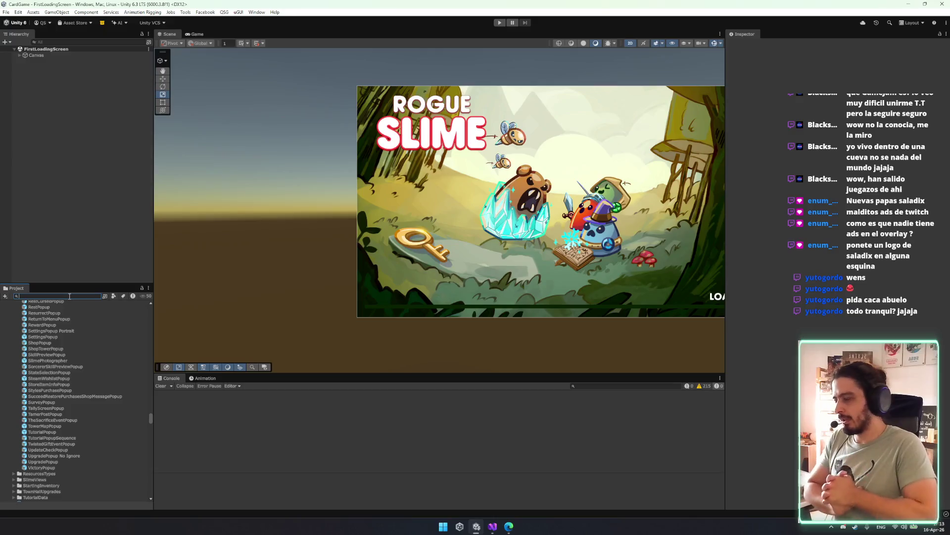
{"action": "type", "text": "remove"}
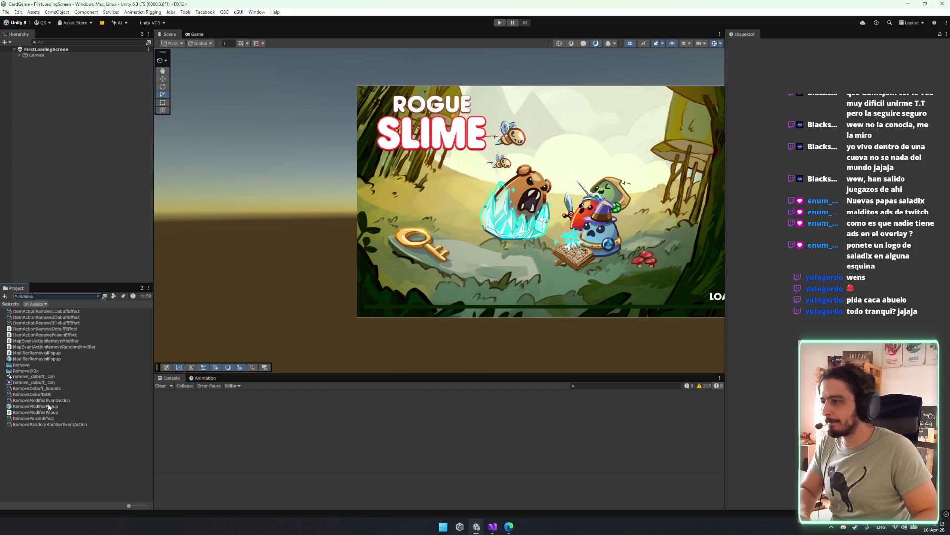
{"action": "left_click", "coordinate": [46, 359]}
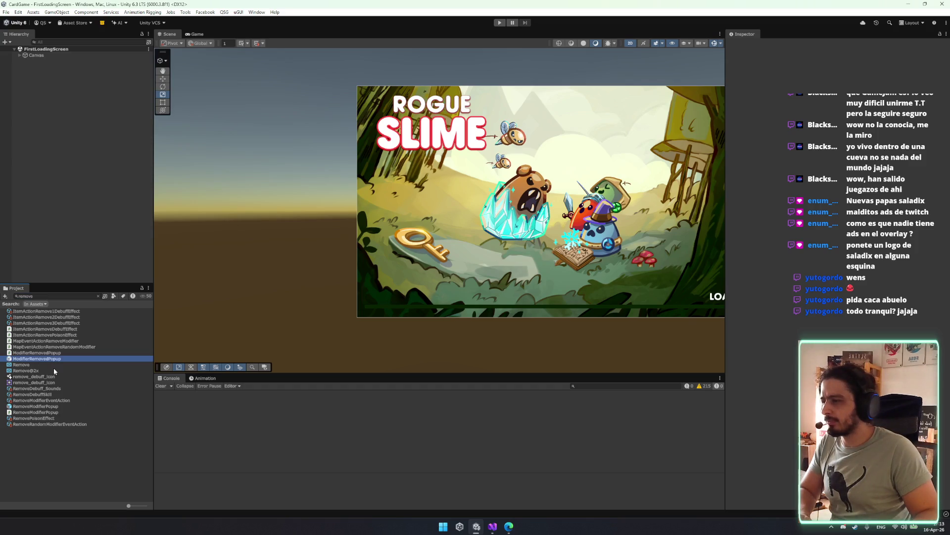
{"action": "double_click", "coordinate": [35, 359]}
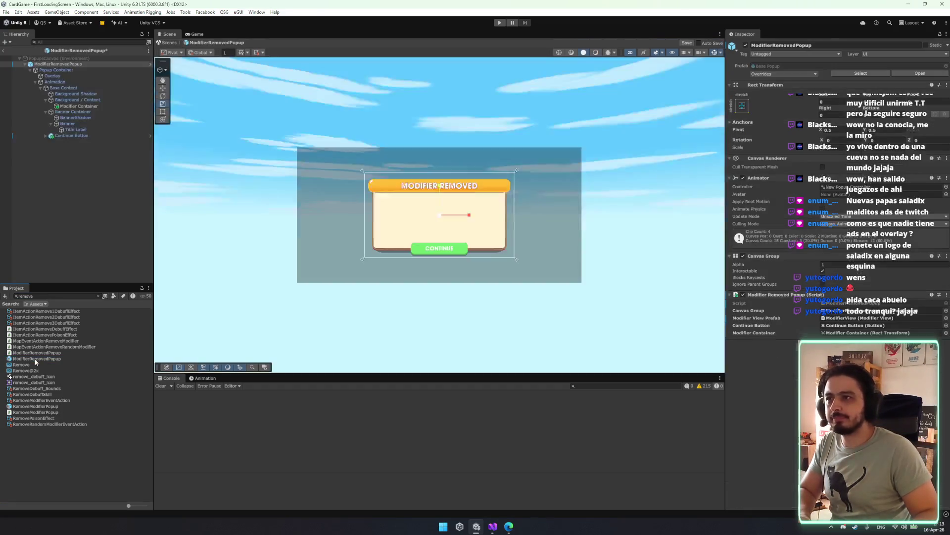
{"action": "left_click", "coordinate": [167, 42]}
{"action": "left_click", "coordinate": [490, 274]}
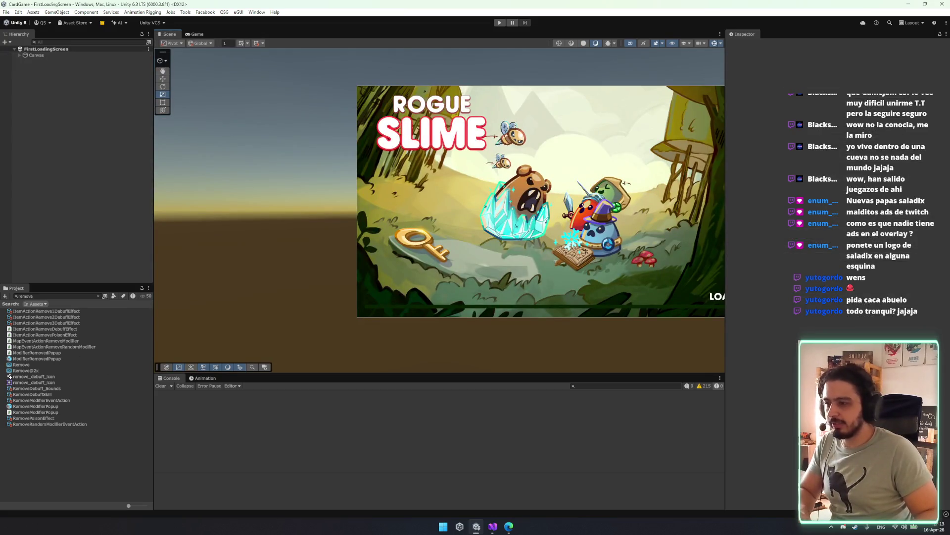
- Back in Trello, add a rough checklist item noting the Remove modifier popup is wrong
{"action": "mouse_move", "coordinate": [509, 526]}
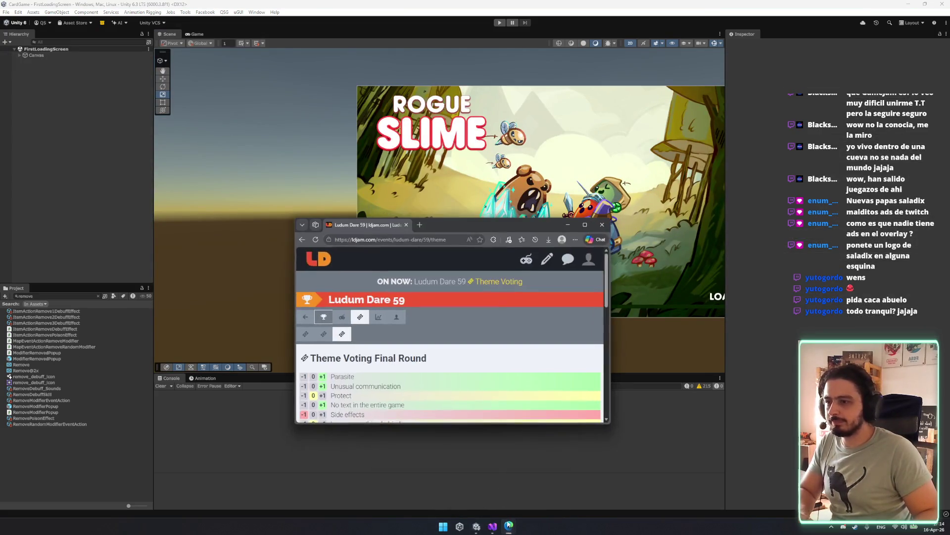
{"action": "left_click", "coordinate": [539, 477]}
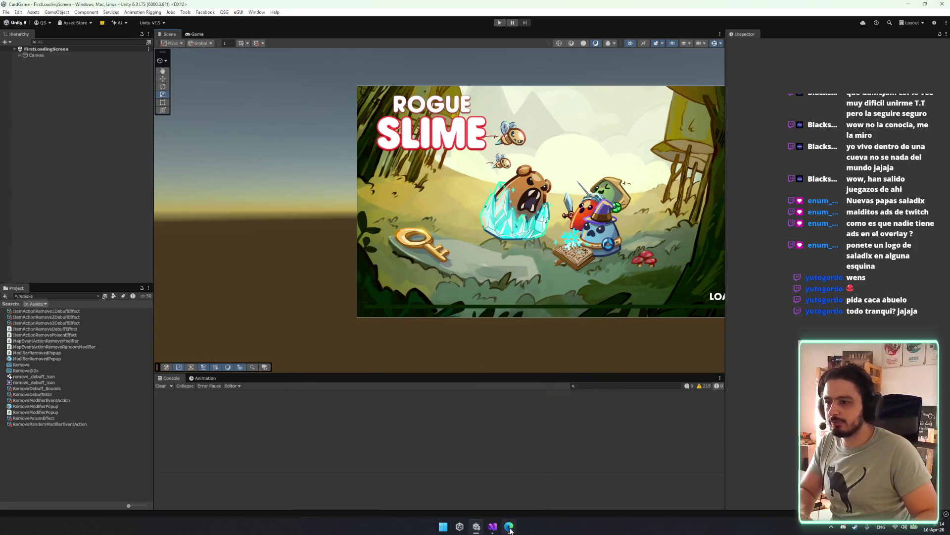
{"action": "type", "text": "Renm"}
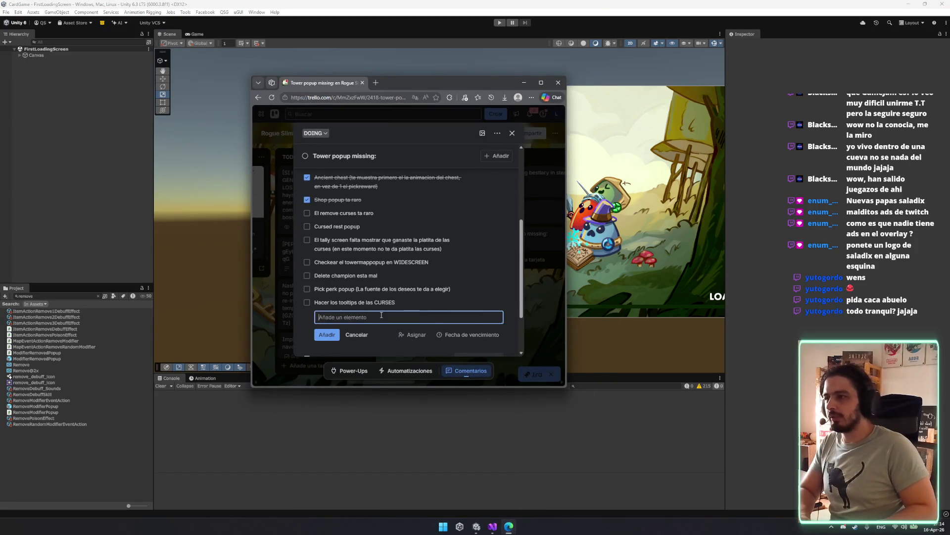
{"action": "key", "text": "BackSpace"}
{"action": "type", "text": "mo"}
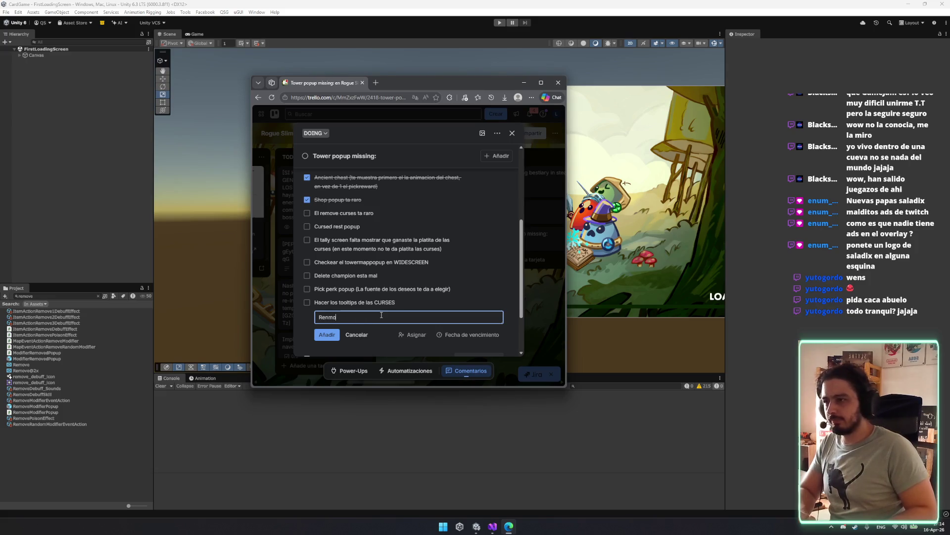
{"action": "type", "text": "ve mo es"}
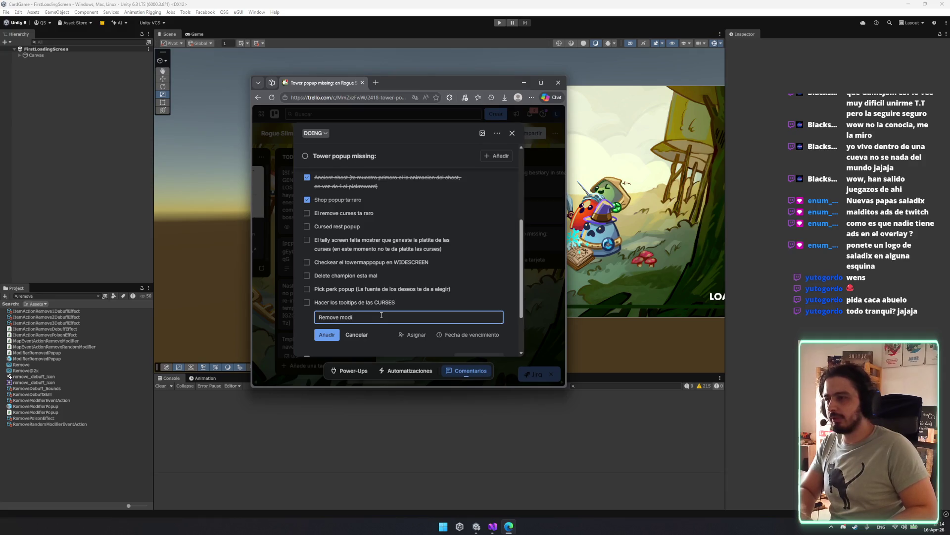
{"action": "type", "text": "esta mal"}
{"action": "key", "text": "Return"}
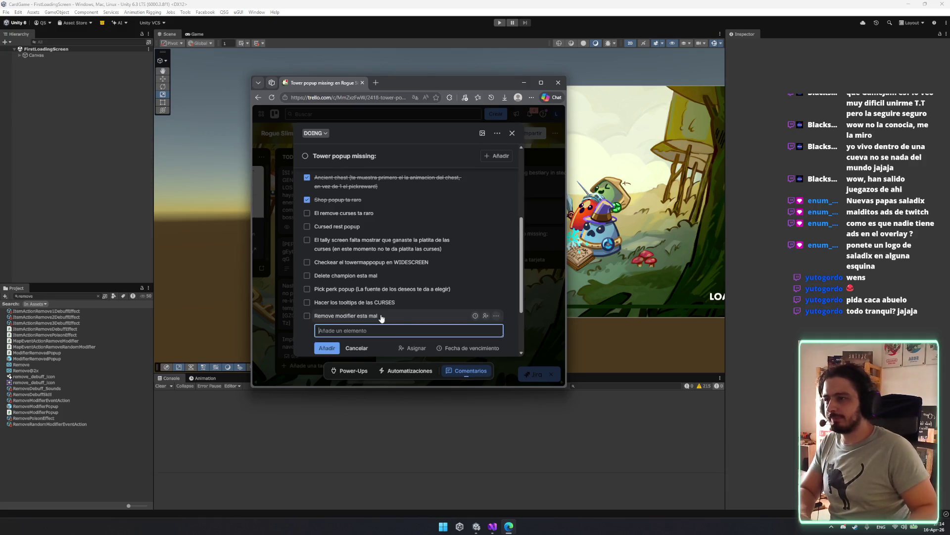
- Correct the item to read 'Remove modifier popup esta mal' and close the card
{"action": "left_click", "coordinate": [399, 312]}
{"action": "key", "text": "ctrl+Left"}
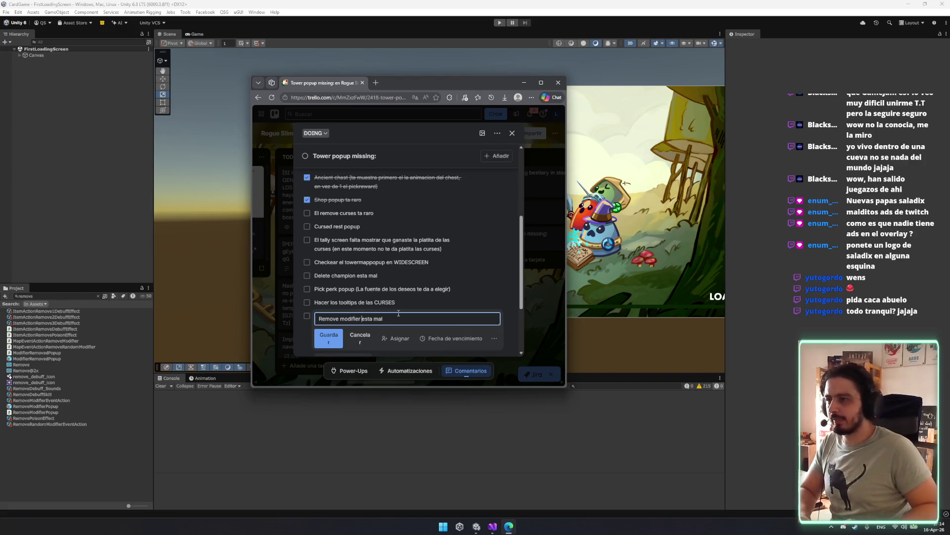
{"action": "type", "text": "opup"}
{"action": "key", "text": "Return"}
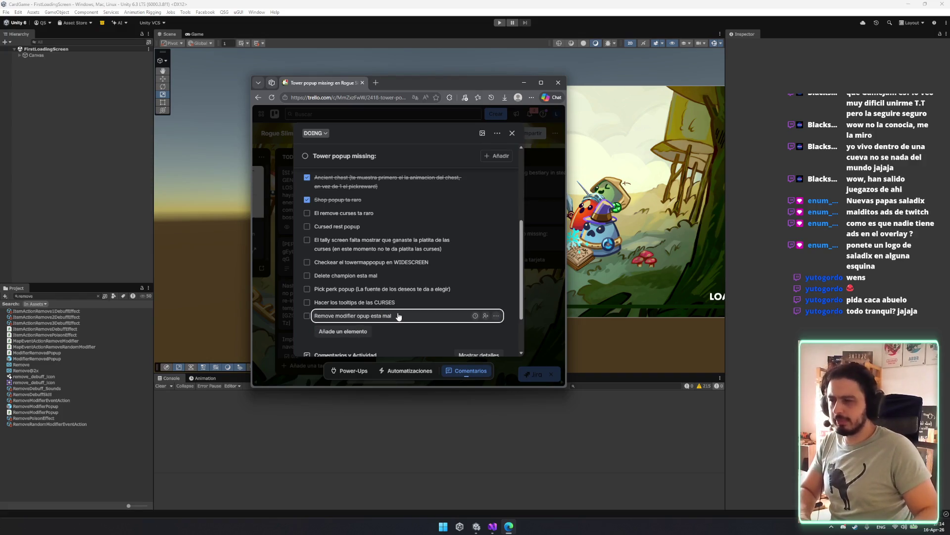
{"action": "left_click", "coordinate": [398, 316]}
{"action": "double_click", "coordinate": [361, 319]}
{"action": "type", "text": "popup"}
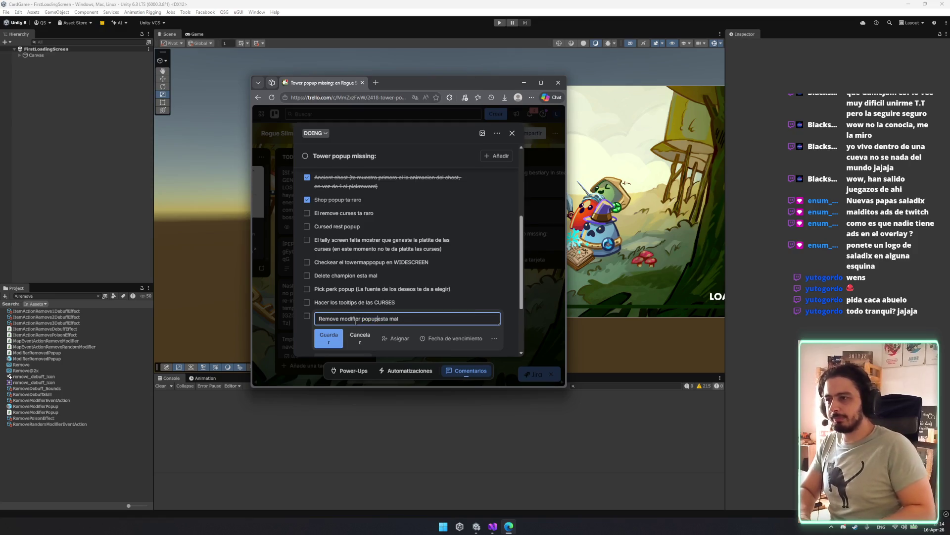
{"action": "key", "text": "ctrl+a"}
{"action": "left_click", "coordinate": [390, 325]}
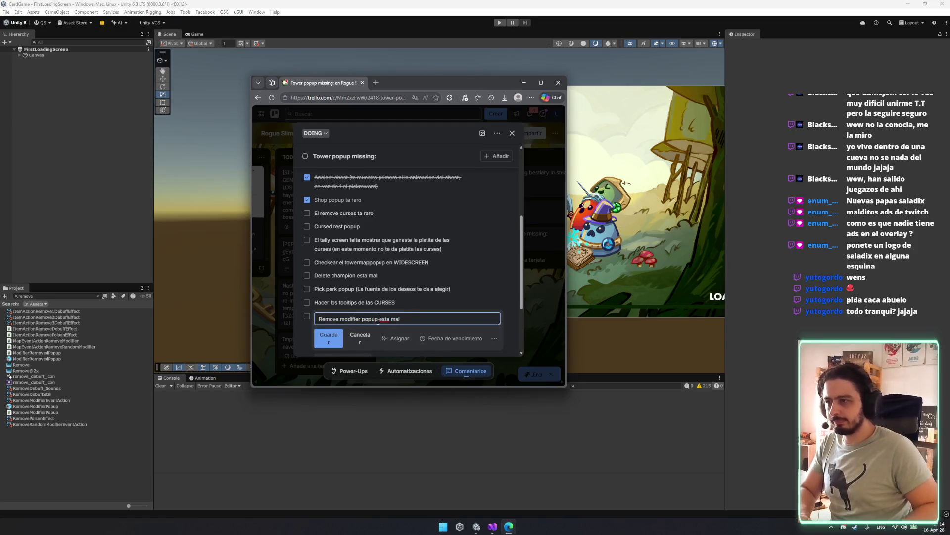
{"action": "key", "text": "Return"}
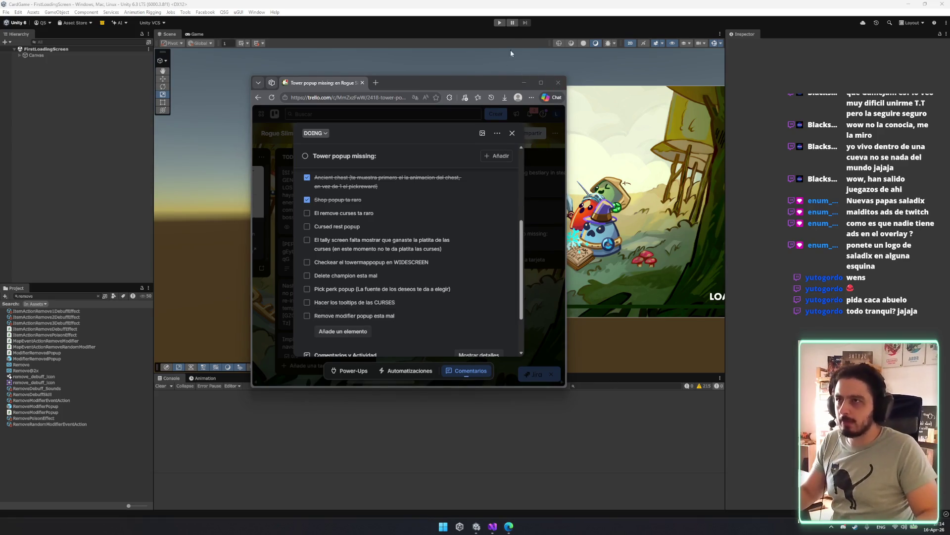
{"action": "left_click", "coordinate": [512, 133]}
- Return to Unity and load the UI Context scene from the scene switcher
{"action": "left_click", "coordinate": [524, 82]}
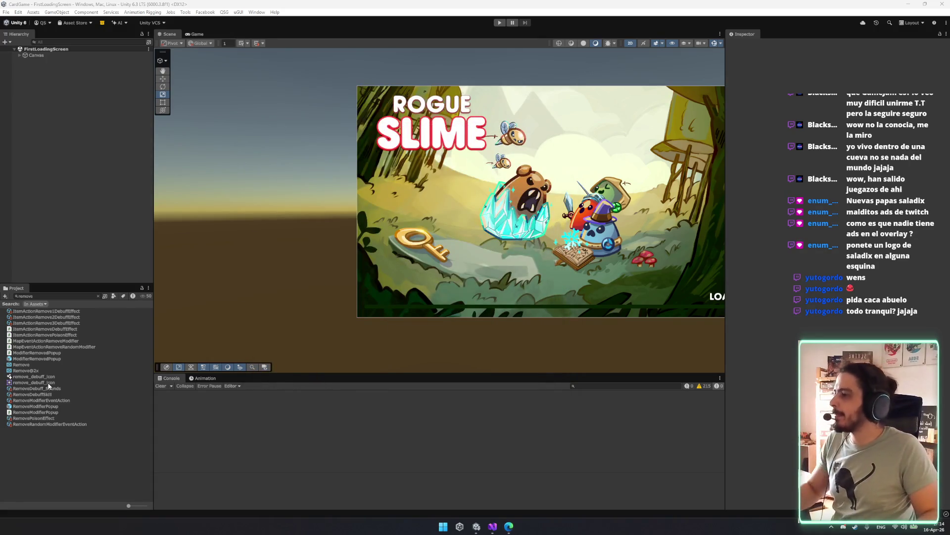
{"action": "left_click", "coordinate": [63, 358]}
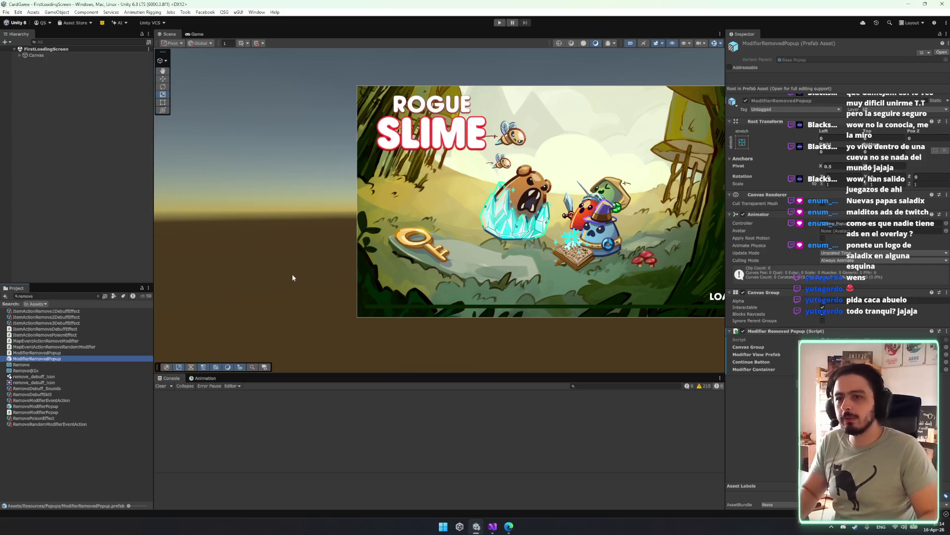
{"action": "left_click", "coordinate": [195, 34]}
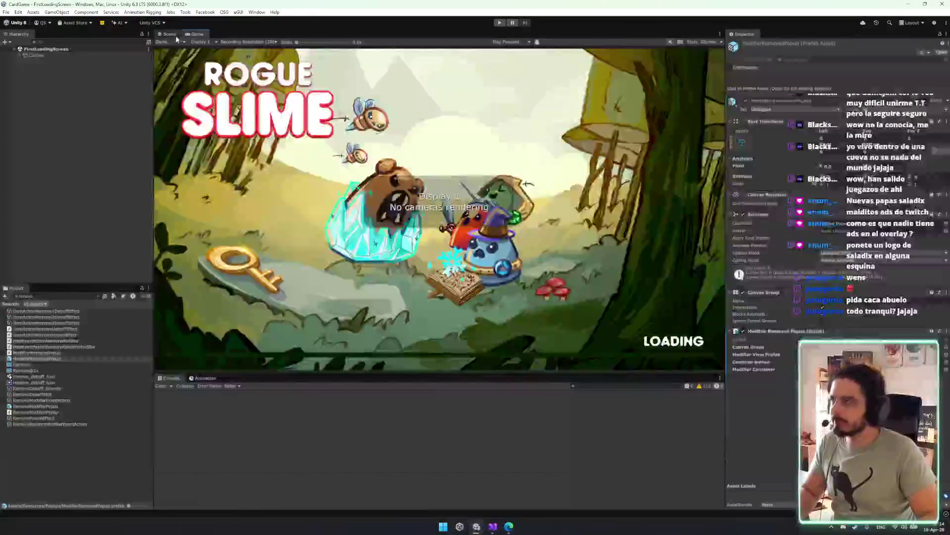
{"action": "key", "text": "ctrl+alt+s"}
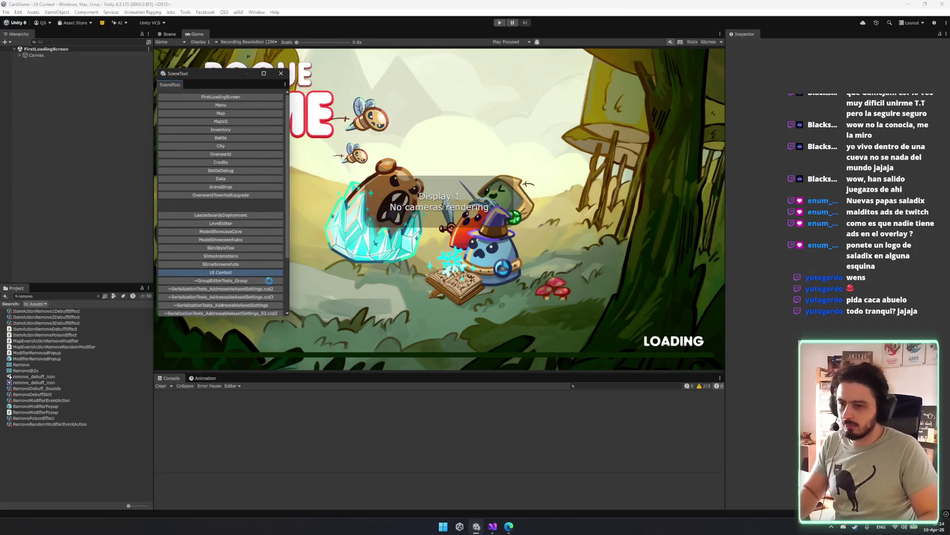
{"action": "left_click", "coordinate": [241, 280]}
{"action": "left_click", "coordinate": [240, 273]}
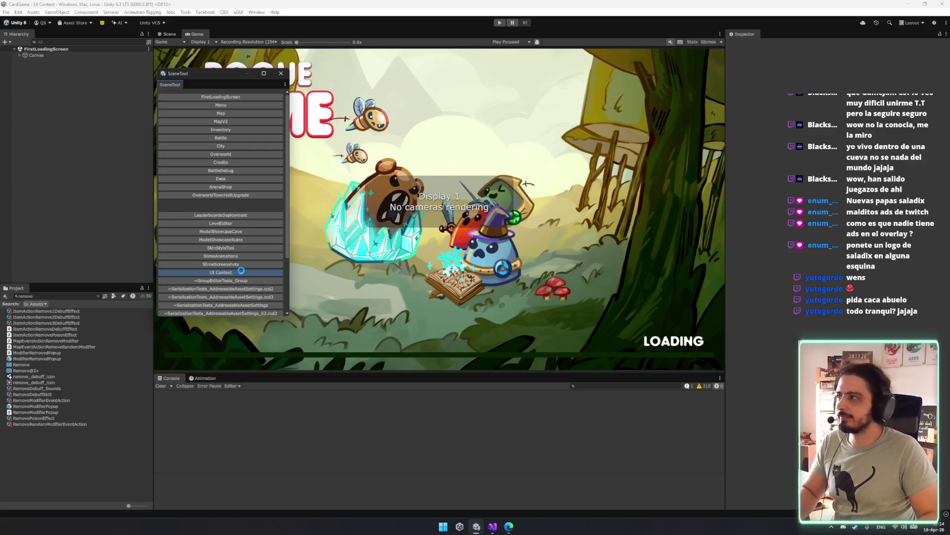
- Place the RemoveModifierPopup prefab under PopupsCanvas and close the scene switcher
{"action": "left_click", "coordinate": [49, 55]}
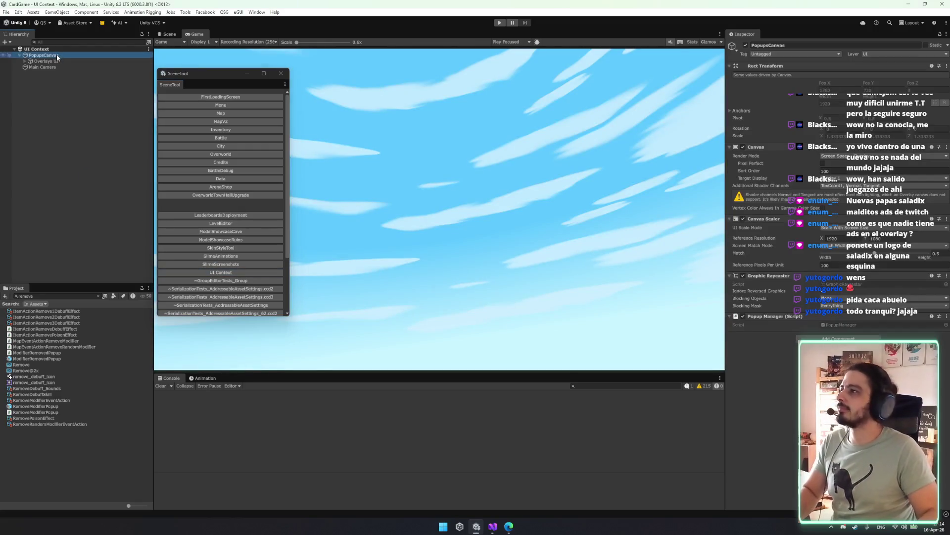
{"action": "mouse_move", "coordinate": [49, 393]}
{"action": "left_mouse_down"}
{"action": "mouse_move", "coordinate": [48, 364]}
{"action": "mouse_move", "coordinate": [127, 193]}
{"action": "mouse_move", "coordinate": [75, 361]}
{"action": "mouse_move", "coordinate": [56, 349]}
{"action": "left_mouse_up"}
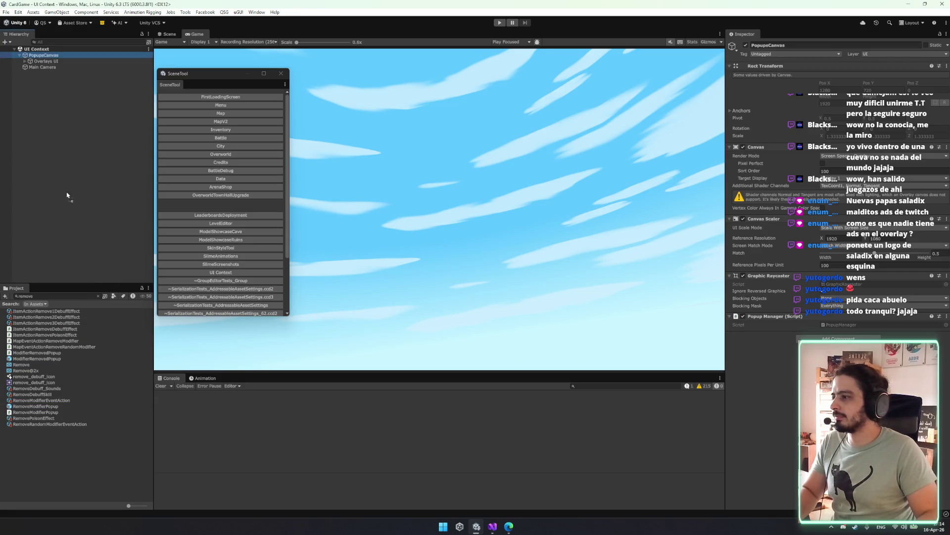
{"action": "left_click", "coordinate": [45, 56]}
{"action": "left_click_drag", "start_coordinate": [45, 59], "coordinate": [45, 59]}
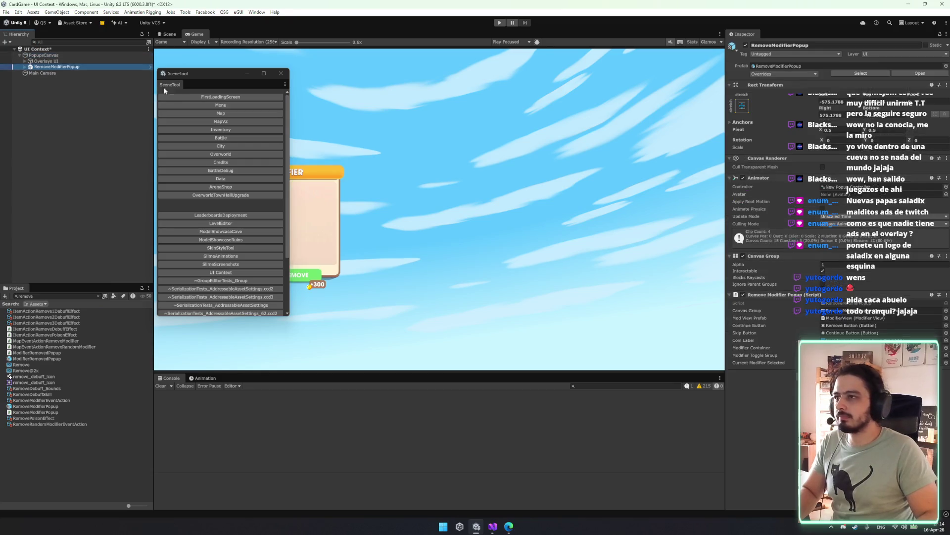
{"action": "left_click", "coordinate": [263, 74]}
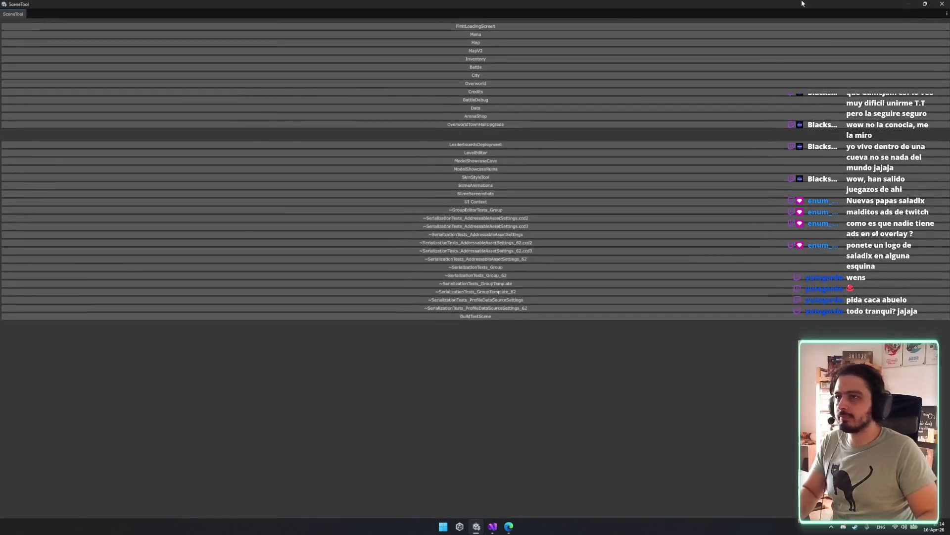
{"action": "left_click", "coordinate": [925, 4]}
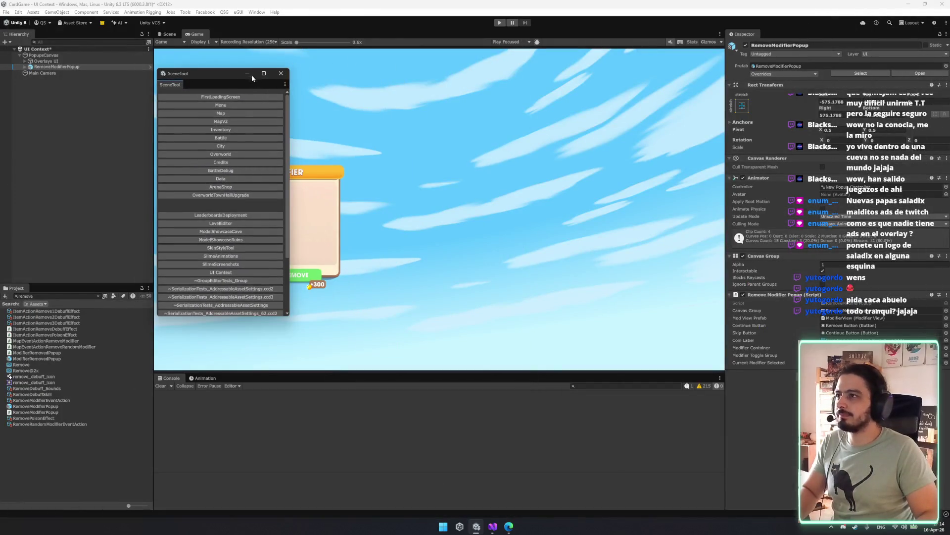
{"action": "left_click", "coordinate": [281, 73]}
- In the Scene view, select RemoveModifierPopup and bring up its anchor presets
{"action": "scroll", "coordinate": [317, 221], "scroll_direction": "up", "scroll_amount": 2}
{"action": "scroll", "coordinate": [445, 230], "scroll_direction": "up", "scroll_amount": 1}
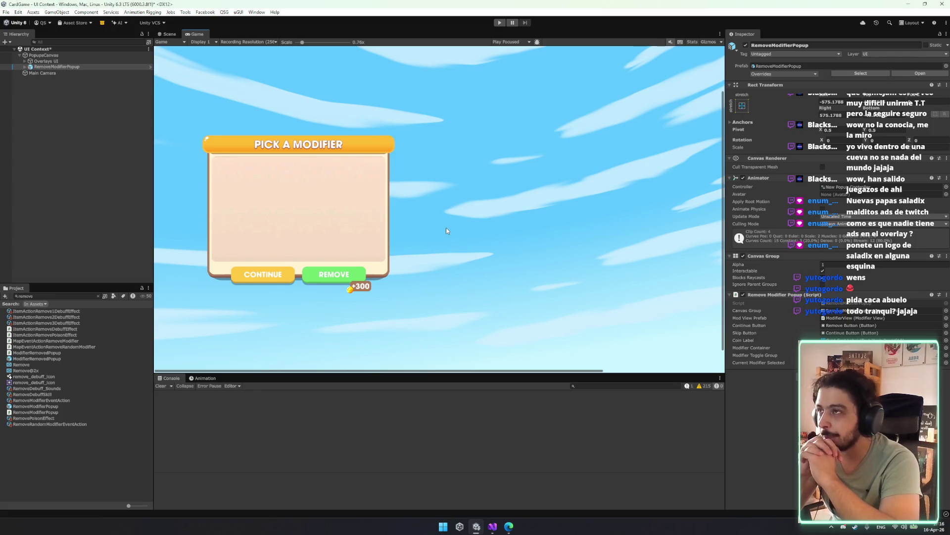
{"action": "scroll", "coordinate": [446, 231], "scroll_direction": "down", "scroll_amount": 2}
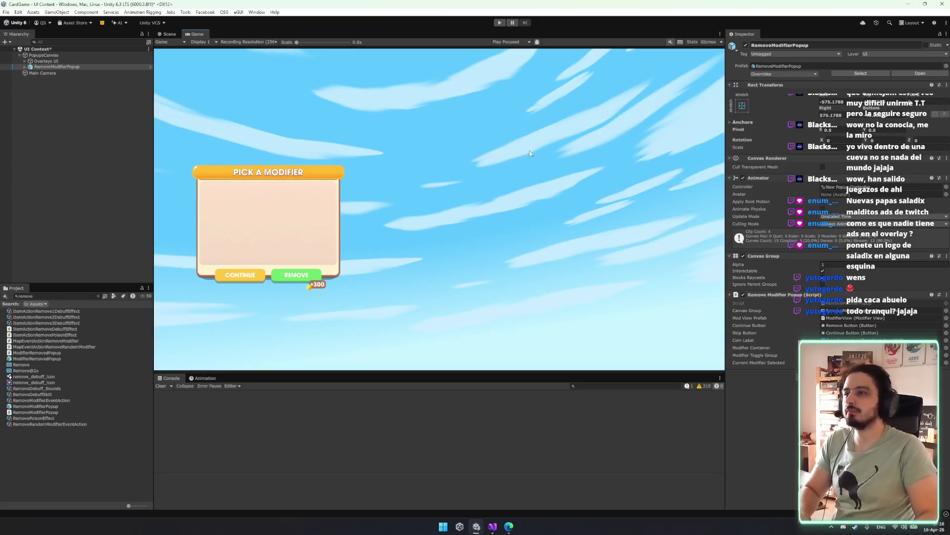
{"action": "left_click", "coordinate": [168, 34]}
{"action": "left_click", "coordinate": [70, 67]}
{"action": "left_click", "coordinate": [742, 105]}
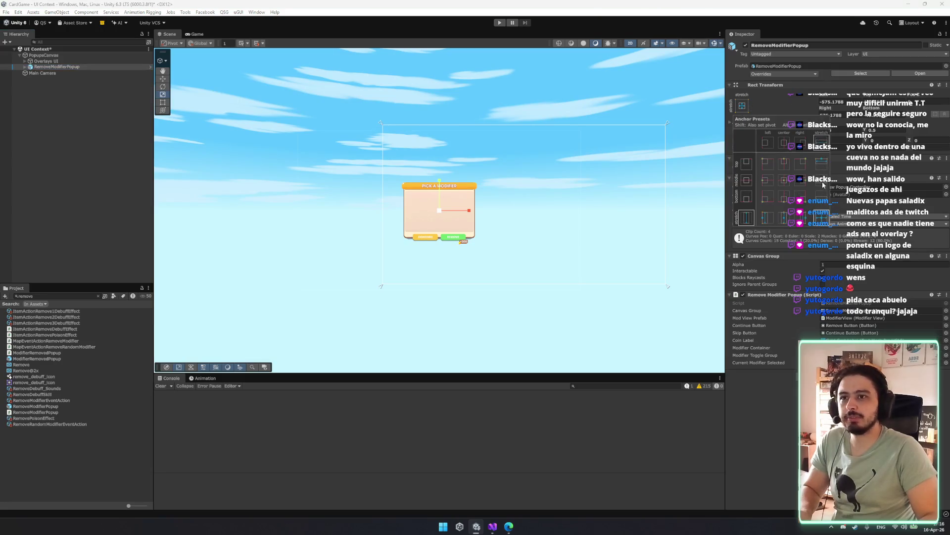
- Centre the popup, remove Popup Container's Popup Scale Filter, and stretch it to fill its parent
{"action": "left_click", "coordinate": [785, 180], "text": "alt"}
{"action": "left_click_drag", "start_coordinate": [518, 172], "coordinate": [353, 157]}
{"action": "left_click", "coordinate": [25, 67]}
{"action": "left_click", "coordinate": [56, 73]}
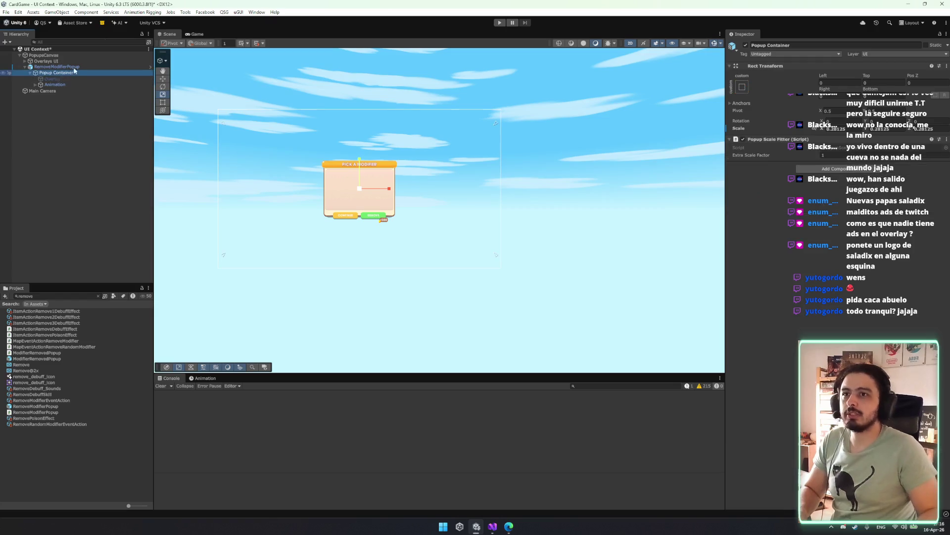
{"action": "right_click", "coordinate": [861, 140]}
{"action": "left_click", "coordinate": [873, 158]}
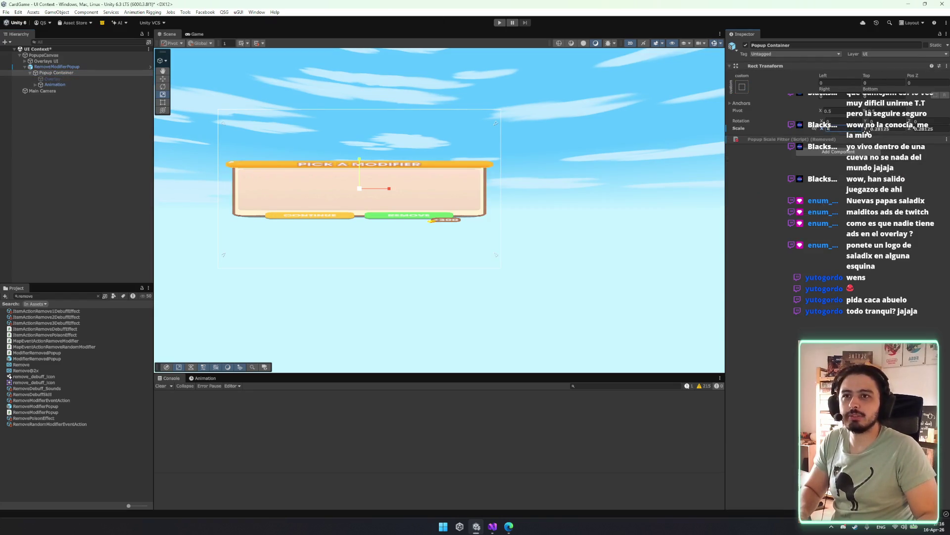
{"action": "key", "text": "Return"}
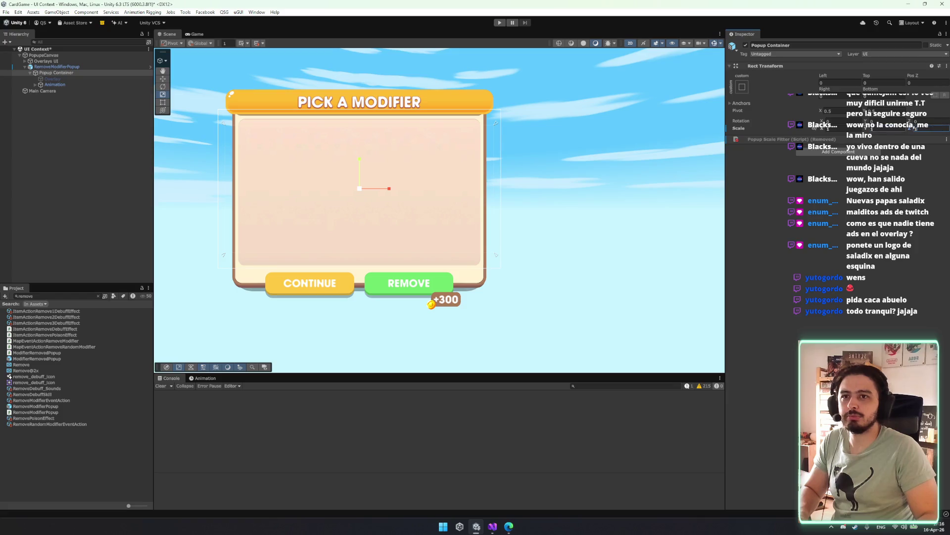
{"action": "left_click", "coordinate": [742, 86]}
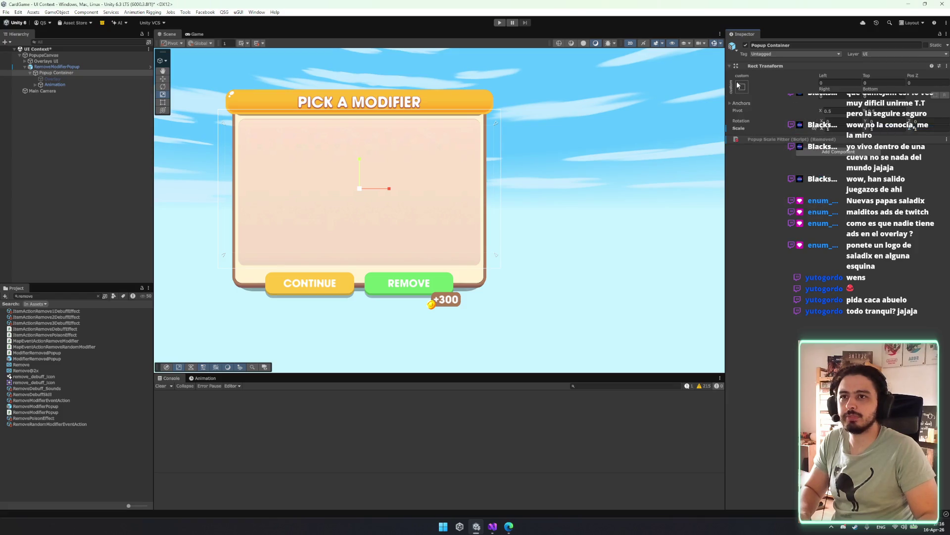
{"action": "left_click", "coordinate": [821, 199]}
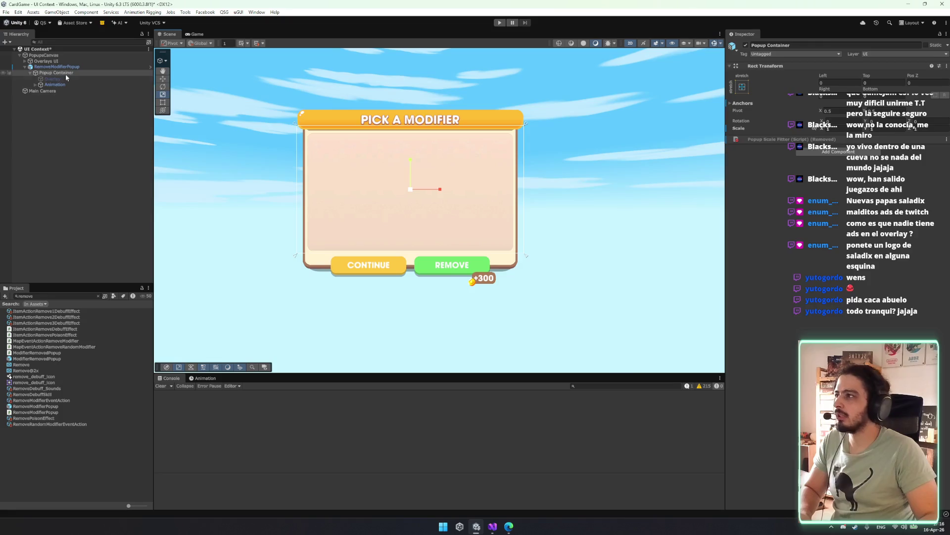
- Select Base Content under Animation and search the project assets for the event popup
{"action": "left_click", "coordinate": [54, 85]}
{"action": "key", "text": "Right"}
{"action": "key", "text": "Down"}
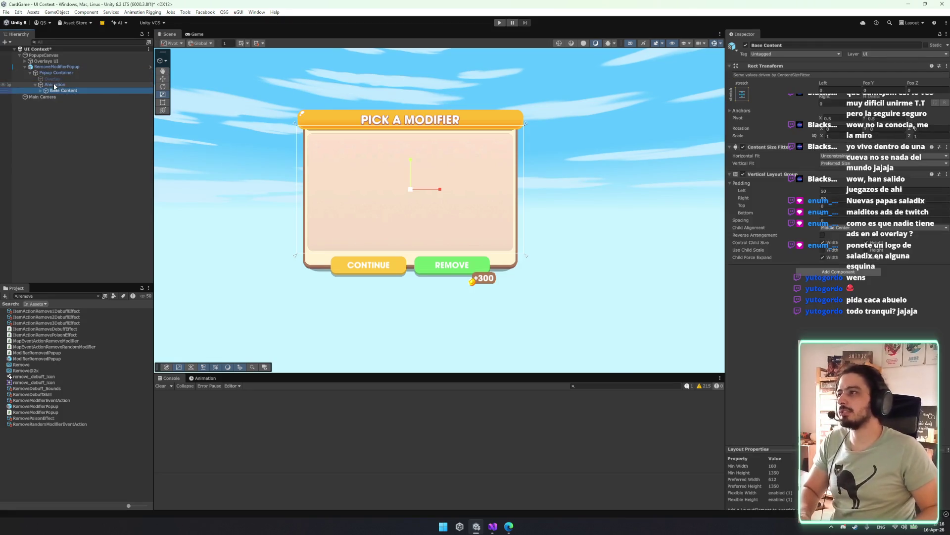
{"action": "left_click", "coordinate": [54, 295]}
{"action": "type", "text": "eve"}
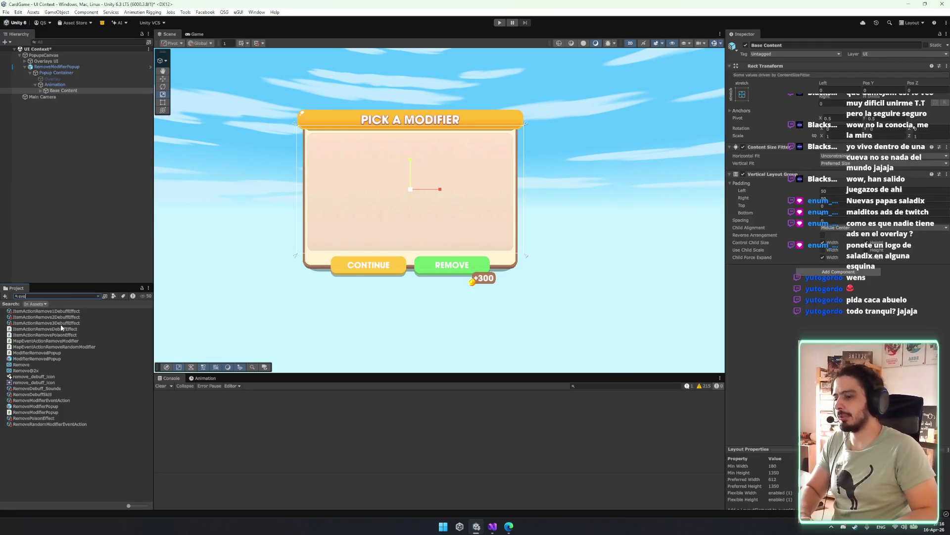
{"action": "key", "text": "BackSpace"}
{"action": "key", "text": "BackSpace"}
{"action": "type", "text": "tpopup"}
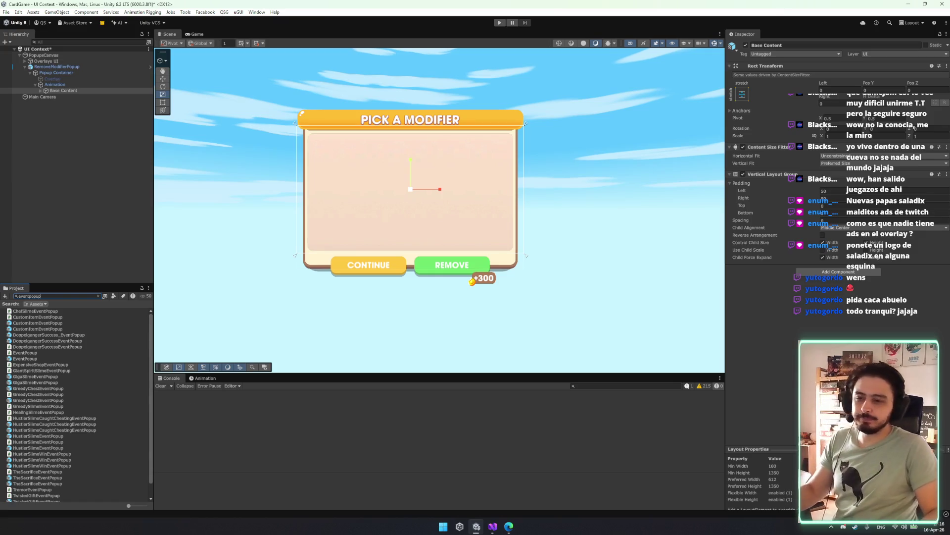
{"action": "scroll", "coordinate": [228, 274], "scroll_direction": "down", "scroll_amount": 2}
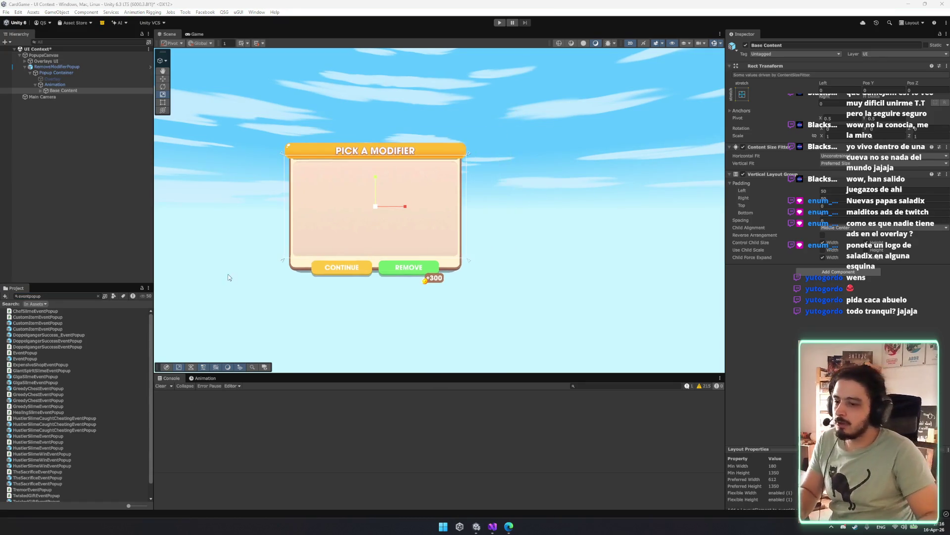
- Remove the Content Size Fitter from Base Content
{"action": "left_click", "coordinate": [87, 91]}
{"action": "key", "text": "Right"}
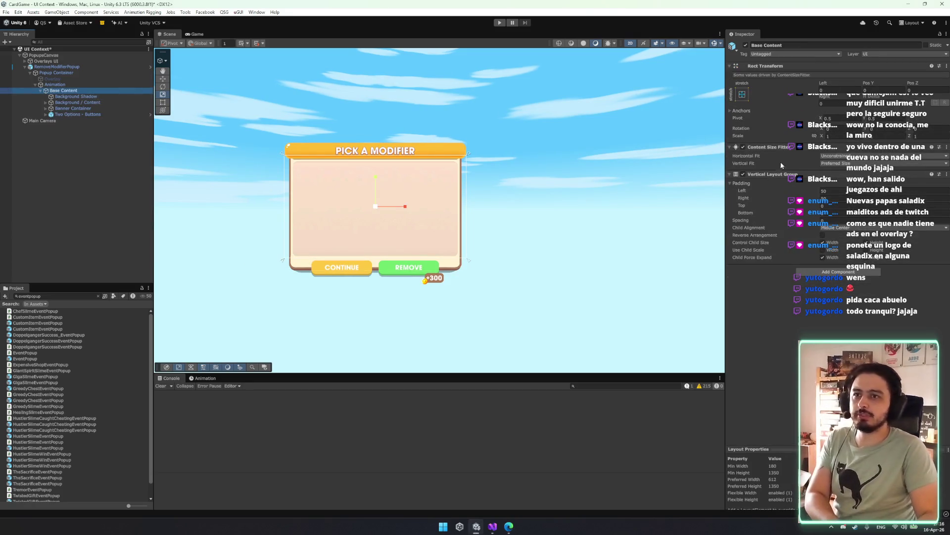
{"action": "right_click", "coordinate": [782, 146]}
{"action": "left_click", "coordinate": [802, 164]}
{"action": "right_click", "coordinate": [781, 149]}
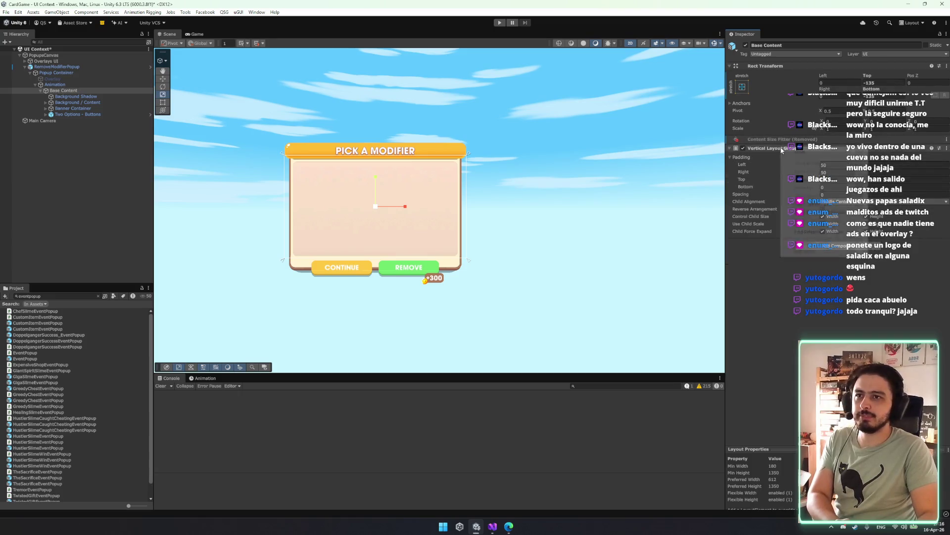
{"action": "left_click", "coordinate": [802, 163]}
- Delete Background Shadow, remove Background / Content's vertical layout, and add a ModifiersContainers child
{"action": "key", "text": "Up"}
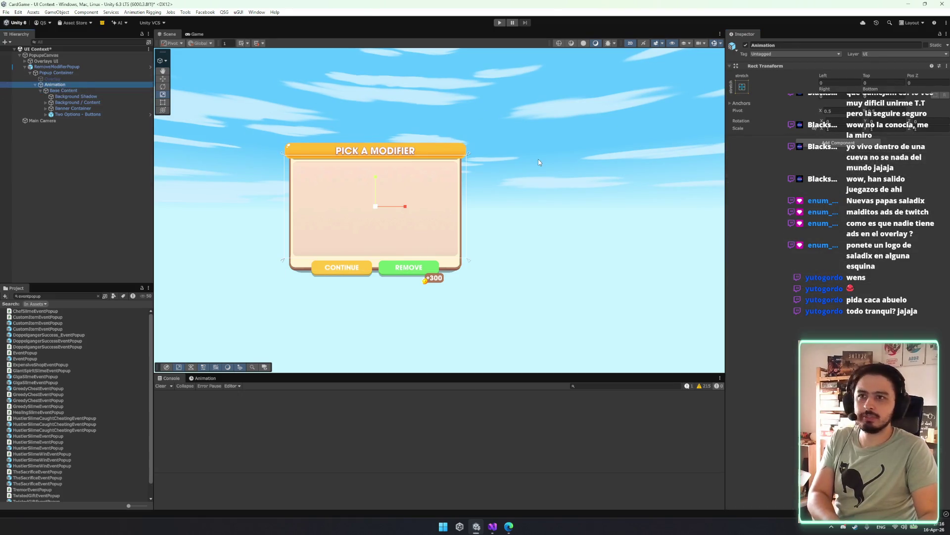
{"action": "key", "text": "Down"}
{"action": "key", "text": "Down"}
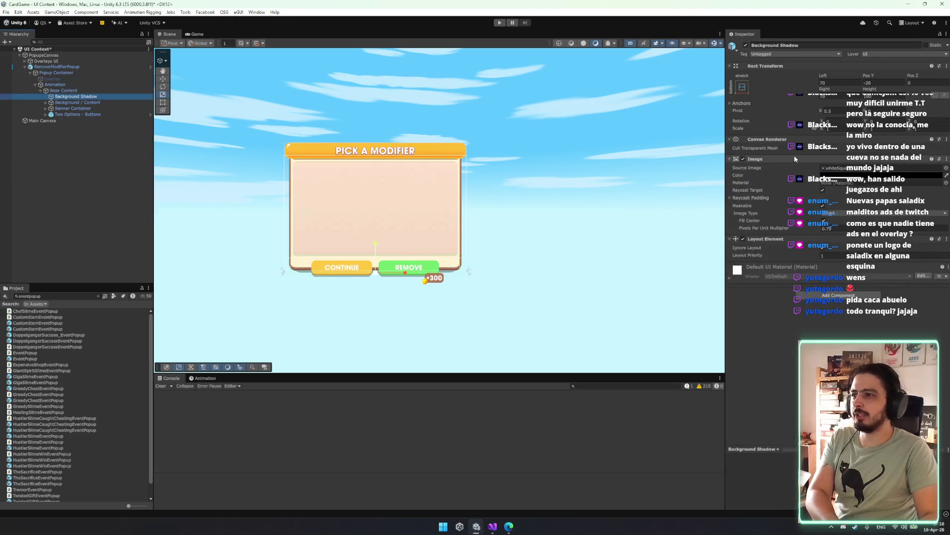
{"action": "key", "text": "Delete"}
{"action": "left_click", "coordinate": [114, 98]}
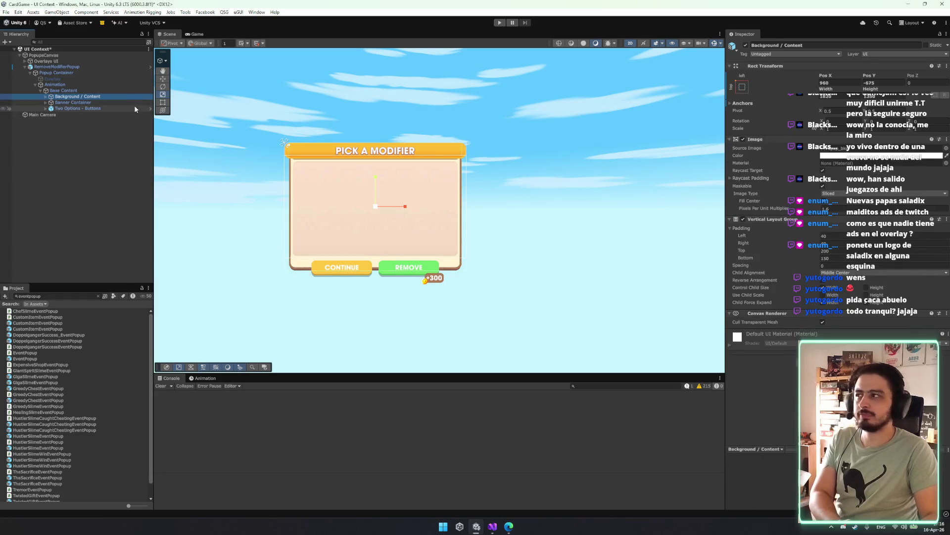
{"action": "right_click", "coordinate": [792, 218]}
{"action": "left_click", "coordinate": [817, 237]}
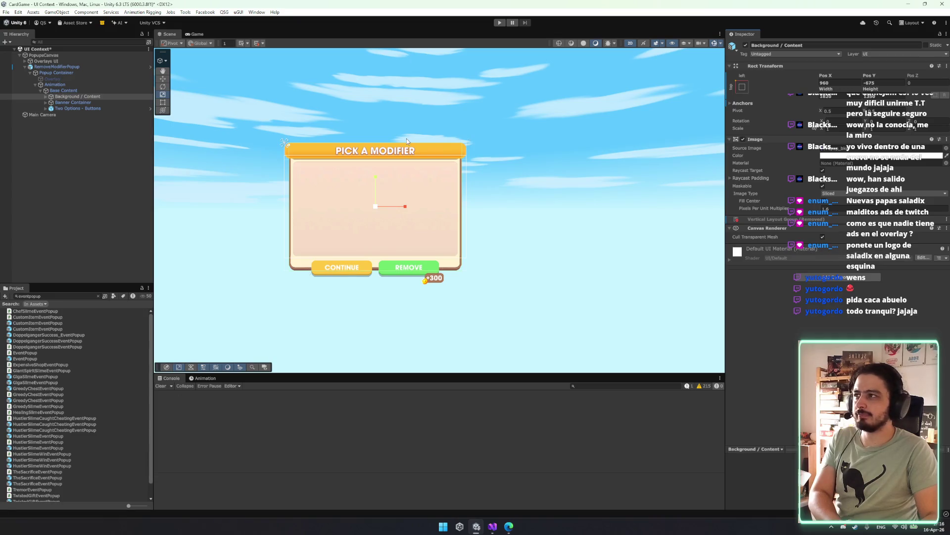
{"action": "key", "text": "ctrl+shift+v"}
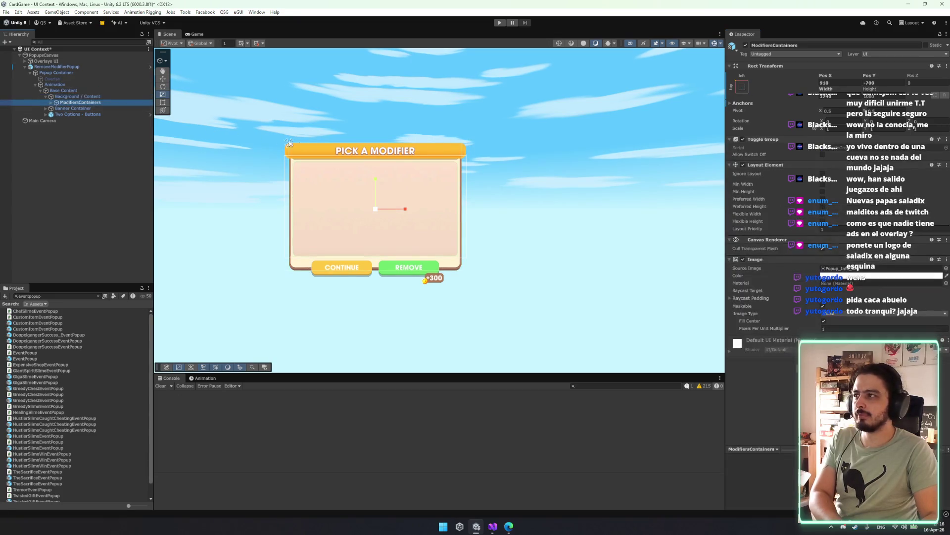
- Add a ScrollRect under ModifiersContainers and constrain ModifierGrid's grid to a fixed row count of 1
{"action": "key", "text": "ctrl+shift+v"}
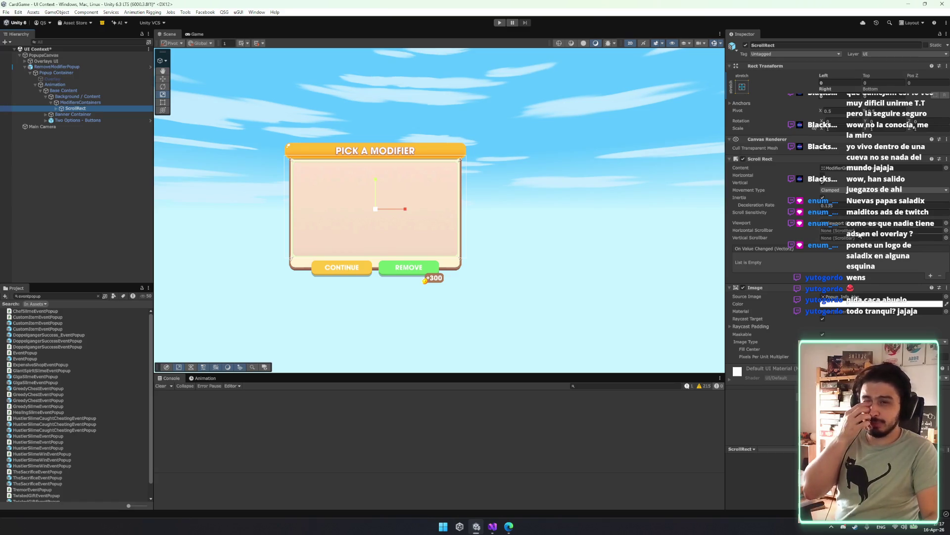
{"action": "left_click", "coordinate": [824, 183]}
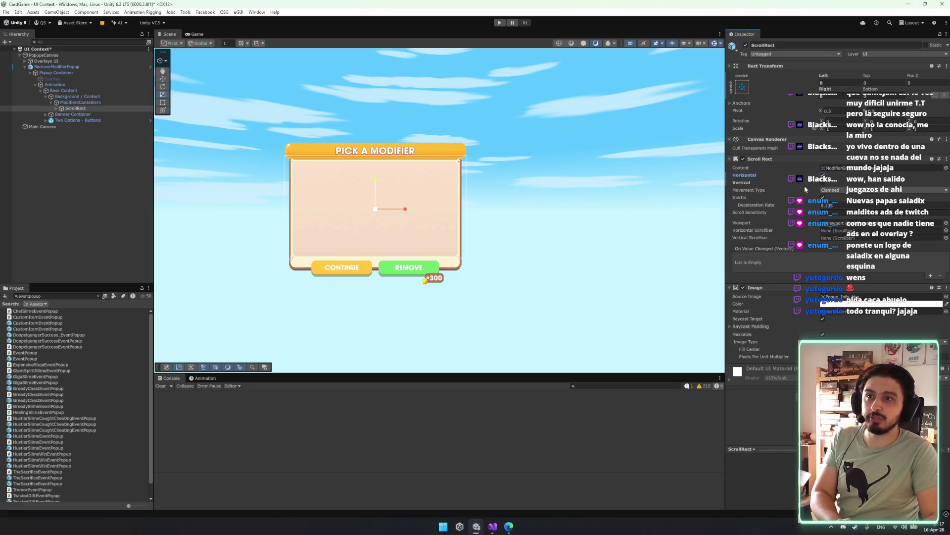
{"action": "left_click", "coordinate": [56, 108]}
{"action": "left_click", "coordinate": [112, 116]}
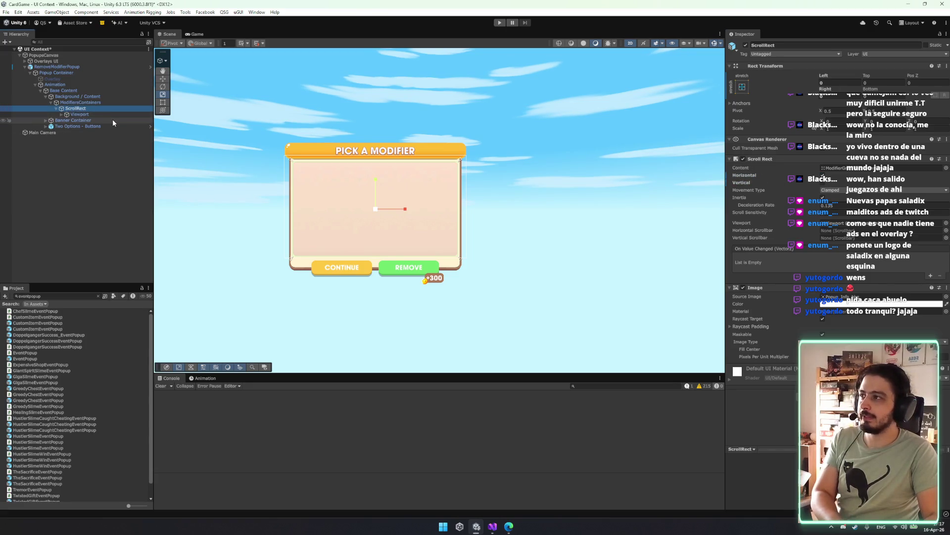
{"action": "key", "text": "Right"}
{"action": "left_click", "coordinate": [113, 120]}
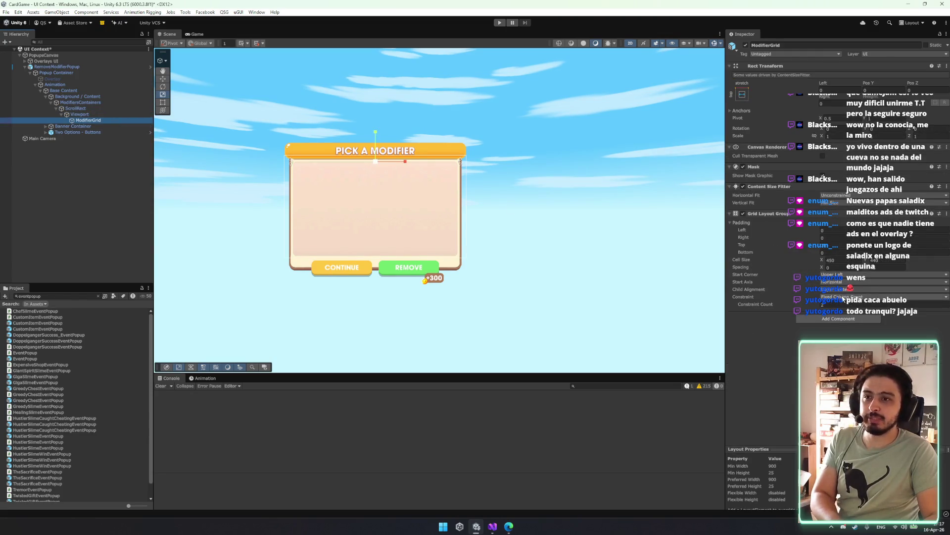
{"action": "left_click", "coordinate": [826, 306]}
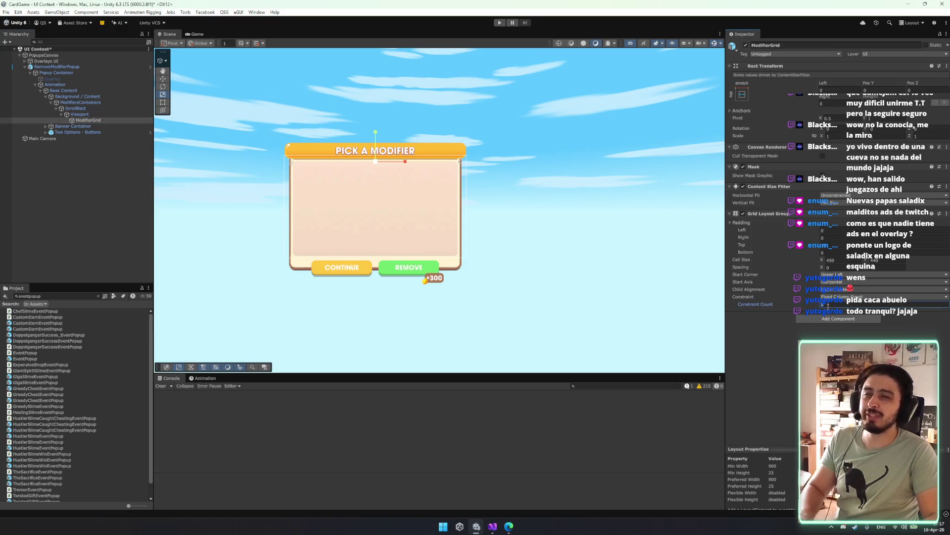
{"action": "type", "text": "1"}
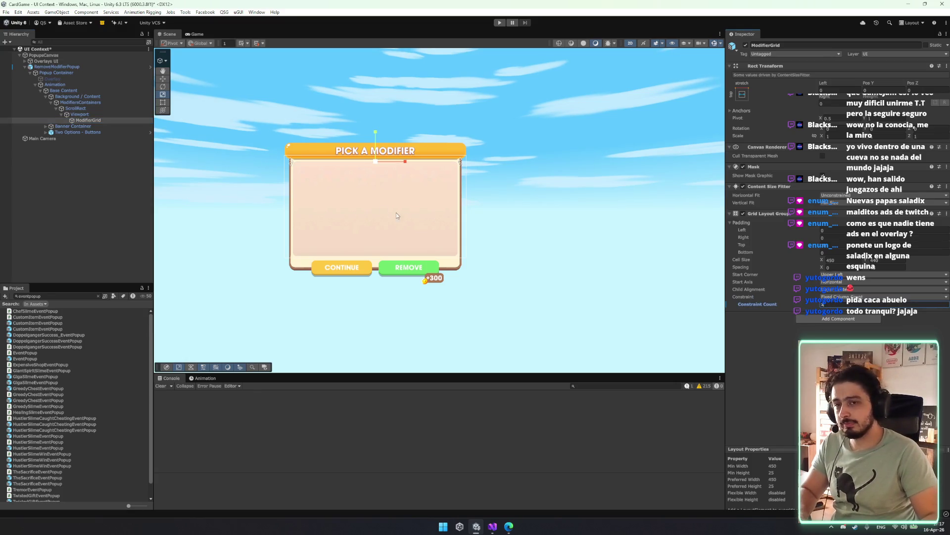
{"action": "left_click", "coordinate": [866, 296]}
{"action": "left_click", "coordinate": [866, 323]}
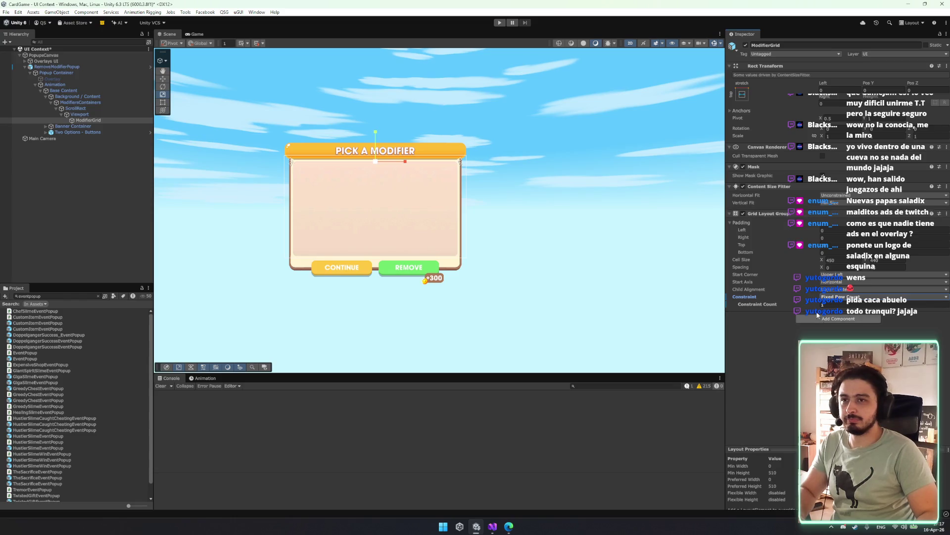
- Replace ModifierGrid's Grid Layout Group with a Horizontal Layout Group at spacing 20
{"action": "right_click", "coordinate": [777, 214]}
{"action": "left_click", "coordinate": [807, 252]}
{"action": "left_click", "coordinate": [818, 226]}
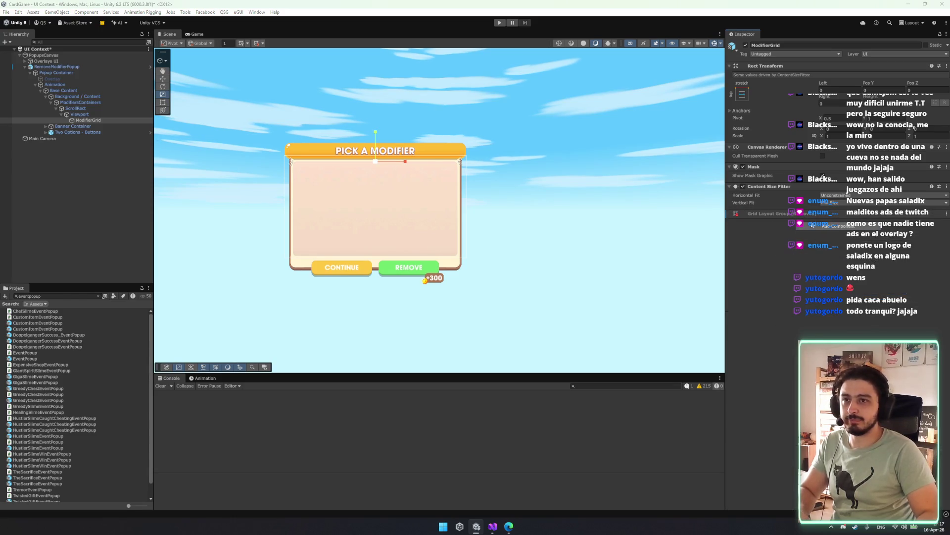
{"action": "type", "text": "horizontal"}
{"action": "key", "text": "Return"}
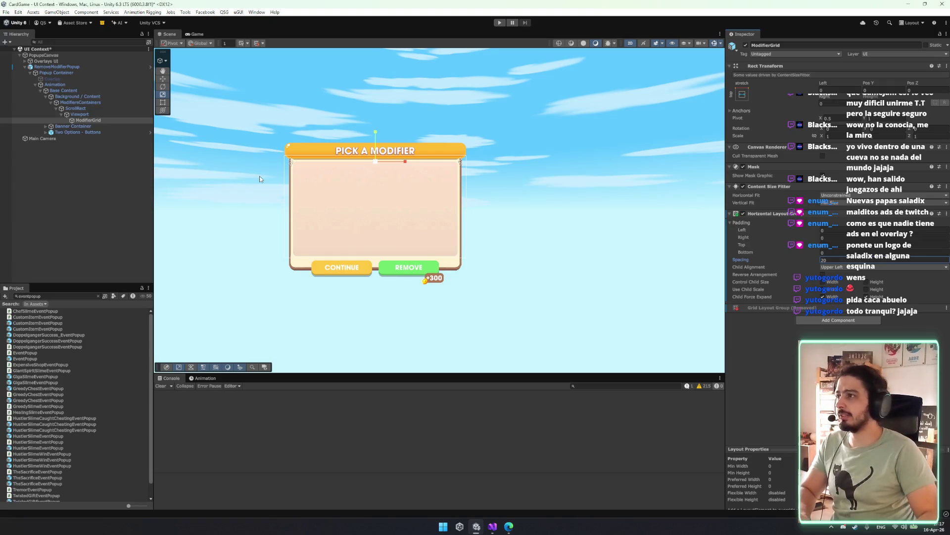
{"action": "left_click_drag", "start_coordinate": [329, 179], "coordinate": [406, 192]}
{"action": "key", "text": "t"}
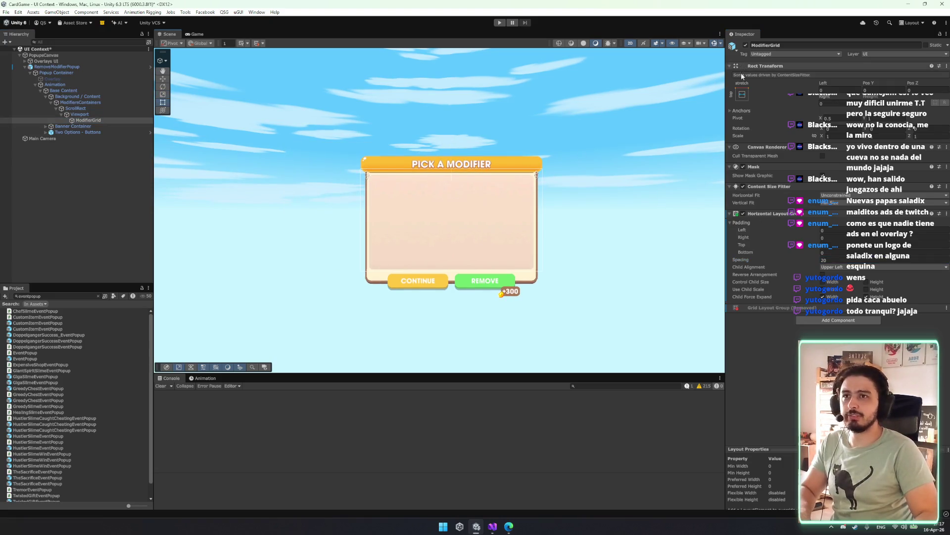
{"action": "left_click", "coordinate": [79, 85]}
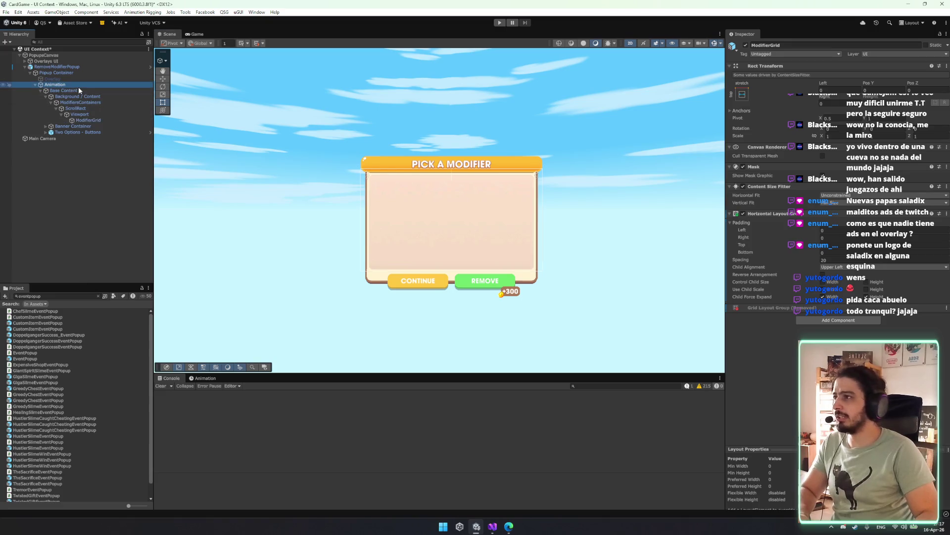
{"action": "left_click", "coordinate": [75, 72]}
{"action": "left_click", "coordinate": [76, 67]}
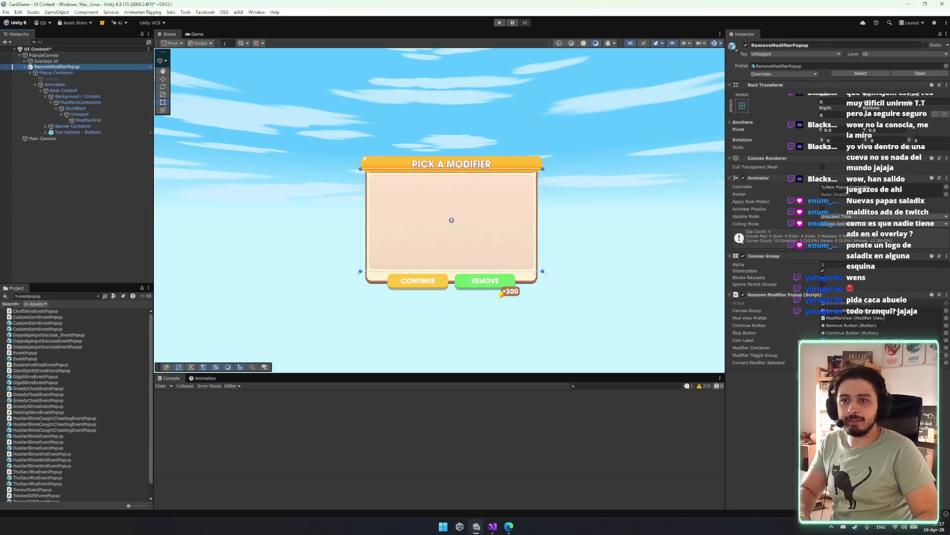
- Drop a ModifierView card into ModifierGrid and duplicate it to seven cards in one row
{"action": "left_click", "coordinate": [854, 318]}
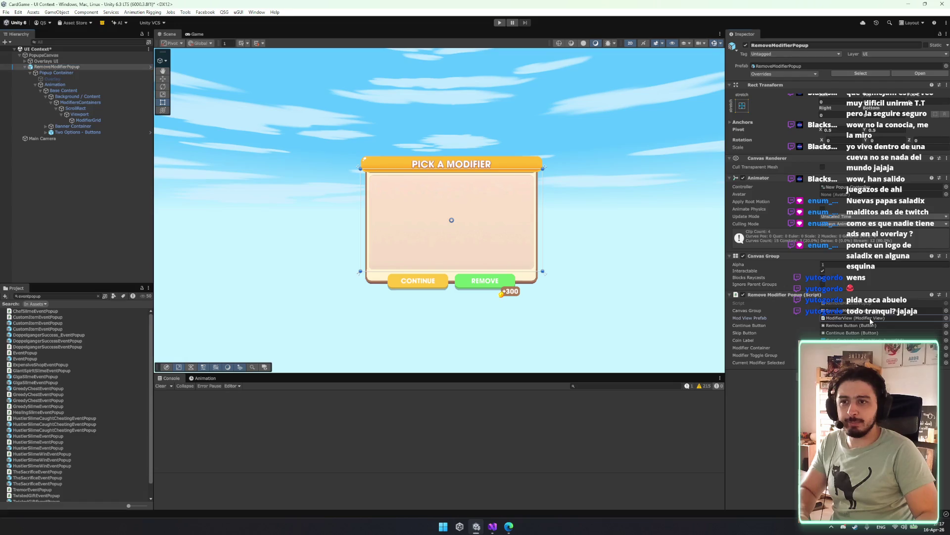
{"action": "mouse_move", "coordinate": [43, 308]}
{"action": "left_mouse_down"}
{"action": "mouse_move", "coordinate": [91, 206]}
{"action": "mouse_move", "coordinate": [100, 123]}
{"action": "left_mouse_up"}
{"action": "key", "text": "ctrl+d"}
{"action": "key", "text": "ctrl+d"}
{"action": "key", "text": "ctrl+d"}
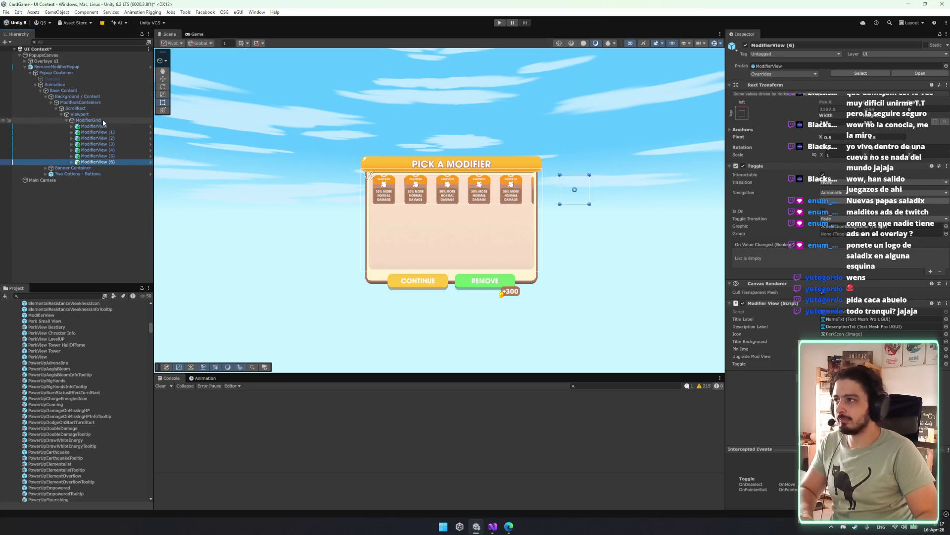
{"action": "left_click", "coordinate": [88, 120]}
{"action": "key", "text": "w"}
{"action": "left_click", "coordinate": [468, 174]}
{"action": "left_click", "coordinate": [461, 225]}
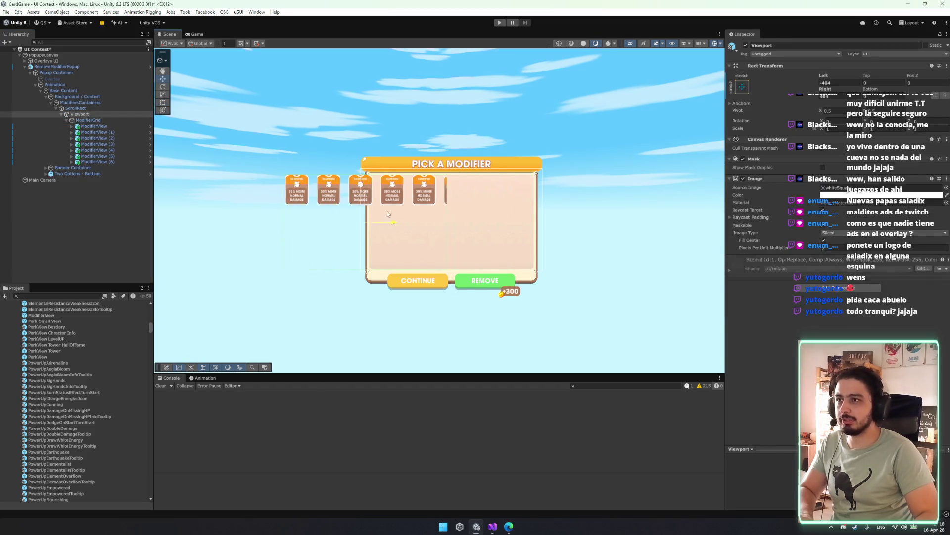
{"action": "left_click", "coordinate": [90, 121]}
{"action": "left_click", "coordinate": [97, 127]}
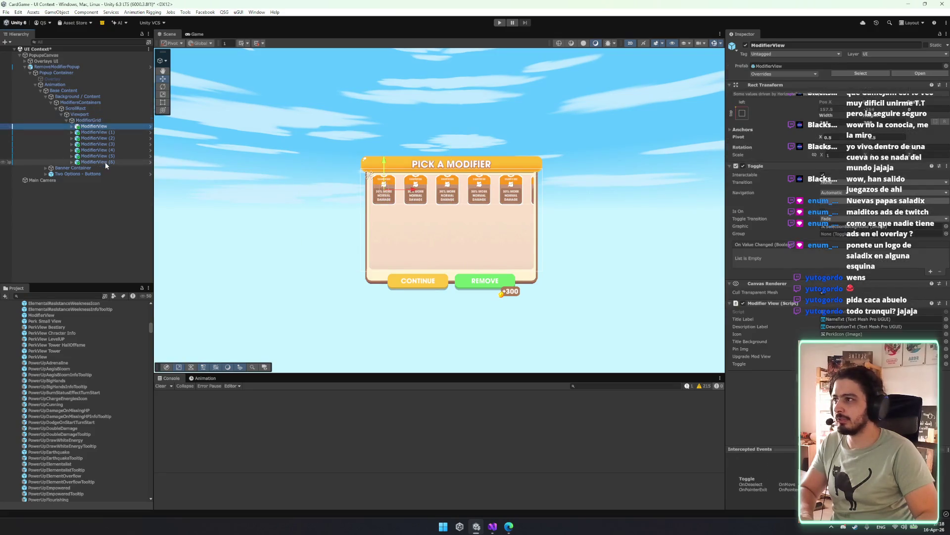
{"action": "left_click", "coordinate": [94, 161], "text": "shift"}
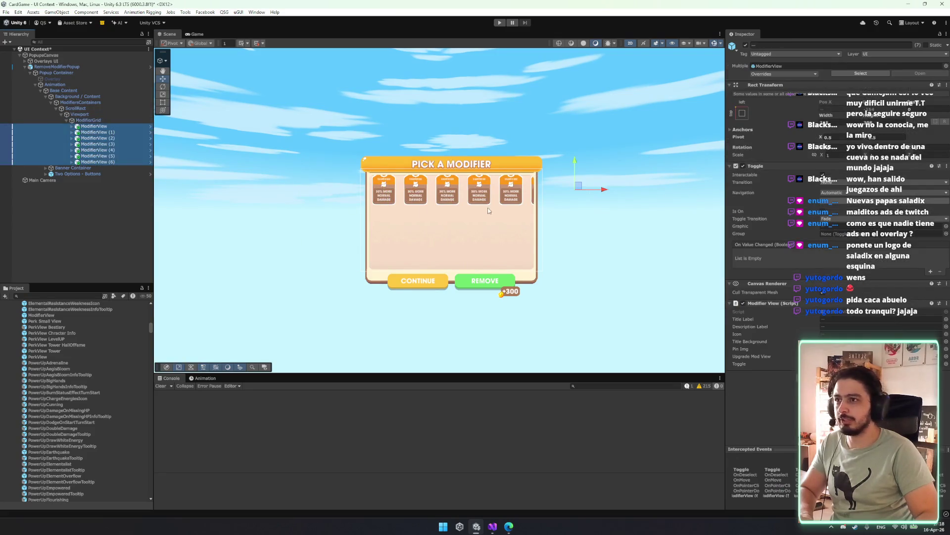
{"action": "left_click", "coordinate": [89, 120]}
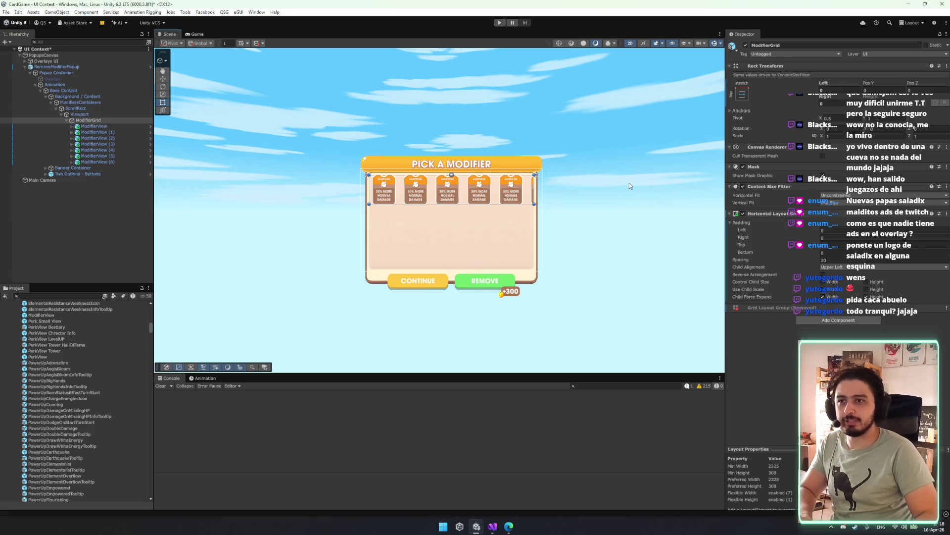
- Try widening ModifierGrid's right edge, revert it, and reselect the card grid
{"action": "left_click_drag", "start_coordinate": [535, 187], "coordinate": [680, 190]}
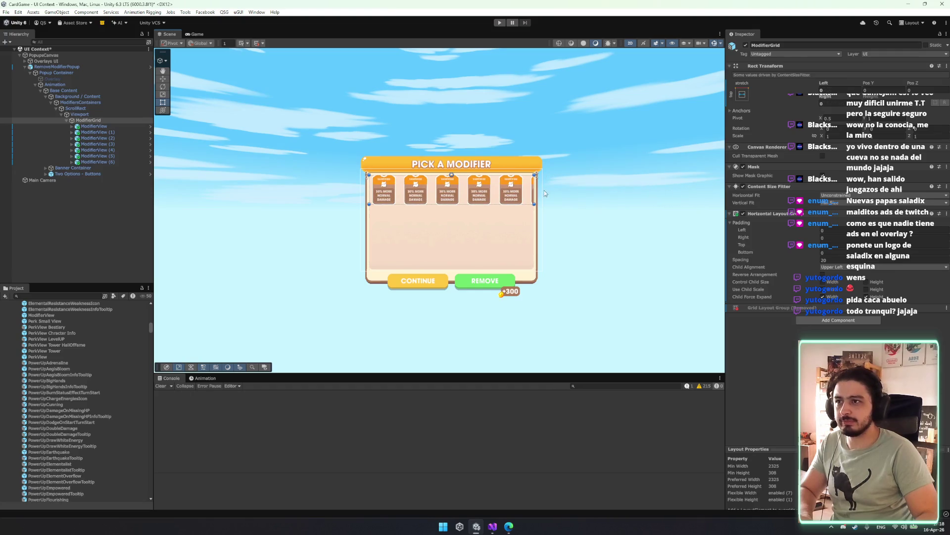
{"action": "key", "text": "ctrl+z"}
{"action": "key", "text": "ctrl+z"}
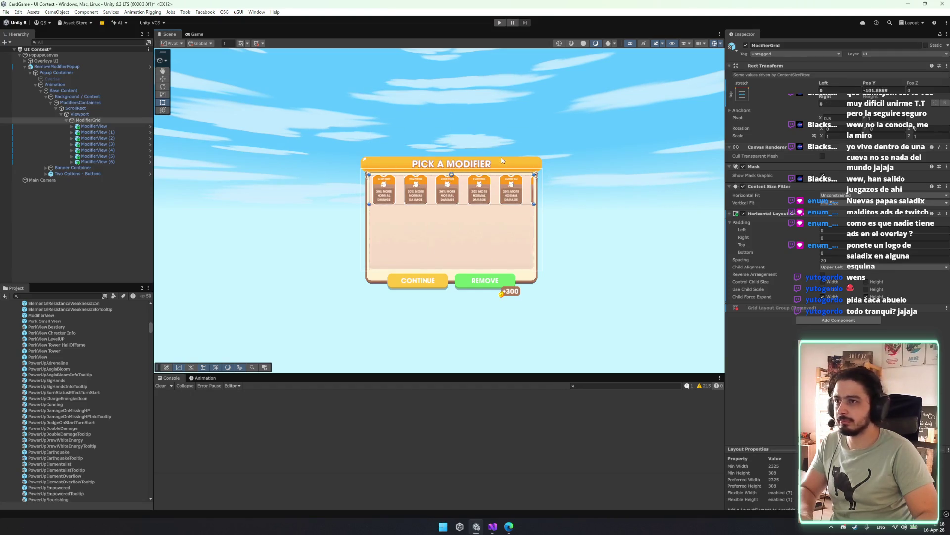
{"action": "left_click", "coordinate": [97, 114]}
{"action": "left_click", "coordinate": [89, 120]}
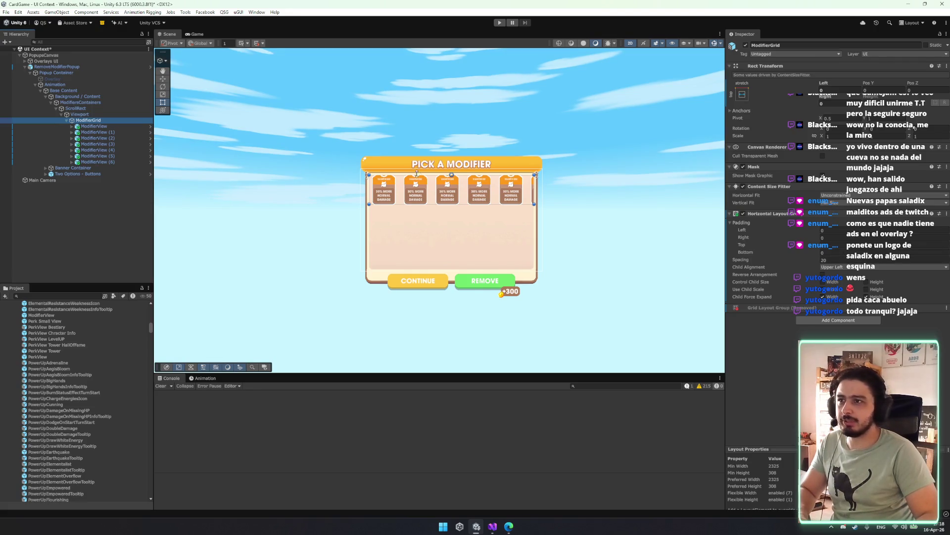
{"action": "scroll", "coordinate": [454, 191], "scroll_direction": "up", "scroll_amount": 2}
{"action": "left_click", "coordinate": [493, 209]}
{"action": "left_click", "coordinate": [493, 210]}
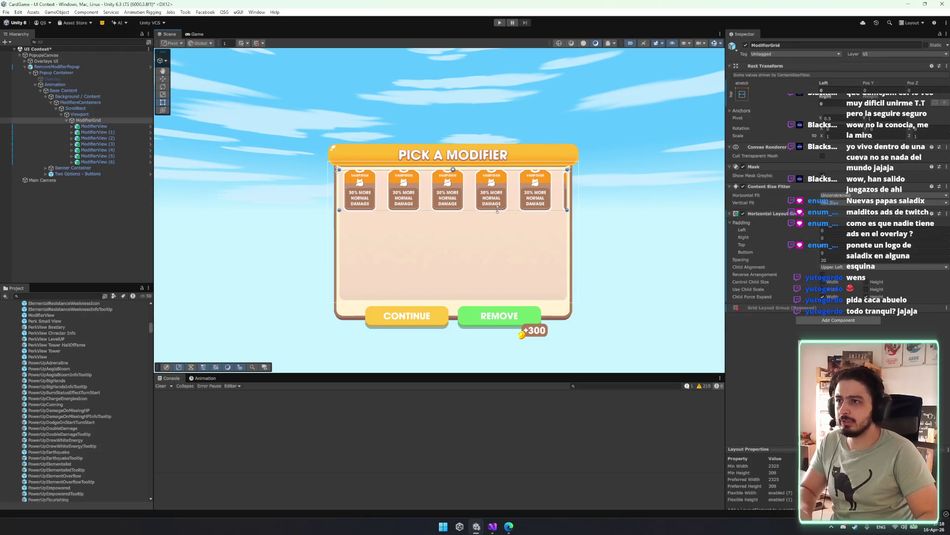
- Scale the scroll area's bottom edge up to a thin band around the cards
{"action": "left_click", "coordinate": [79, 114]}
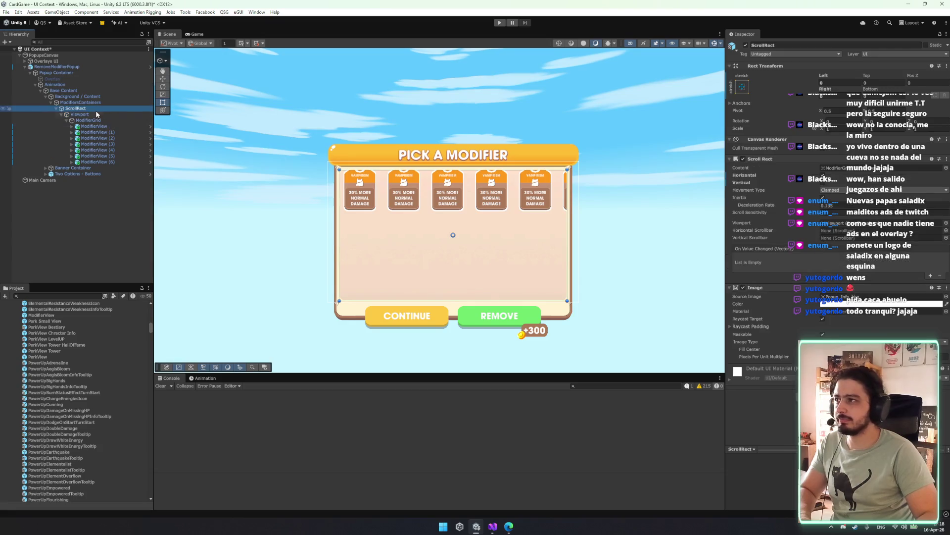
{"action": "key", "text": "w"}
{"action": "left_click_drag", "start_coordinate": [488, 236], "coordinate": [174, 234]}
{"action": "key", "text": "ctrl+z"}
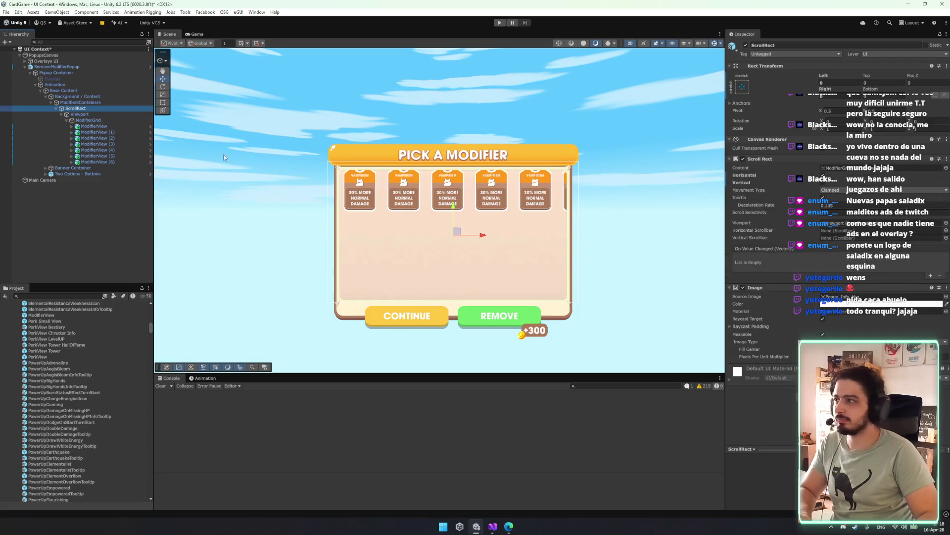
{"action": "left_click_drag", "start_coordinate": [478, 236], "coordinate": [394, 233]}
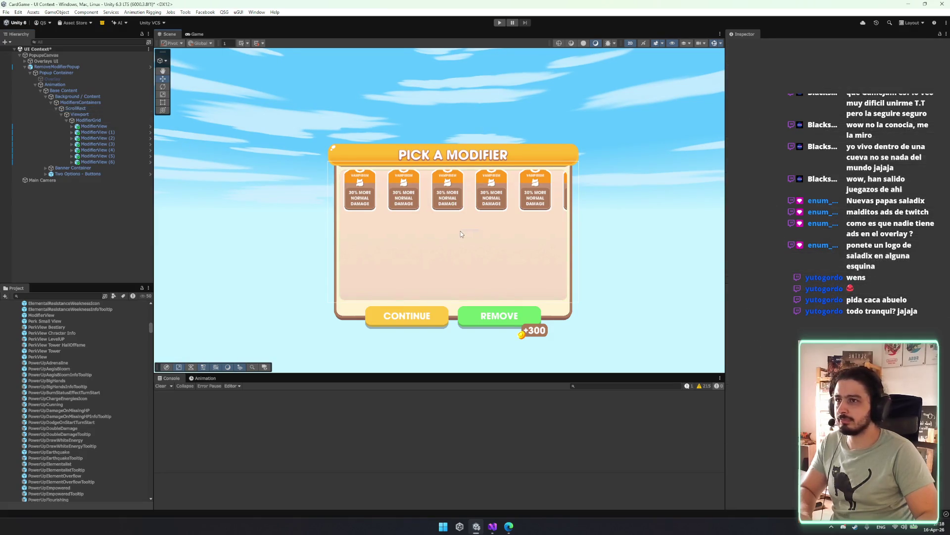
{"action": "left_click", "coordinate": [873, 224]}
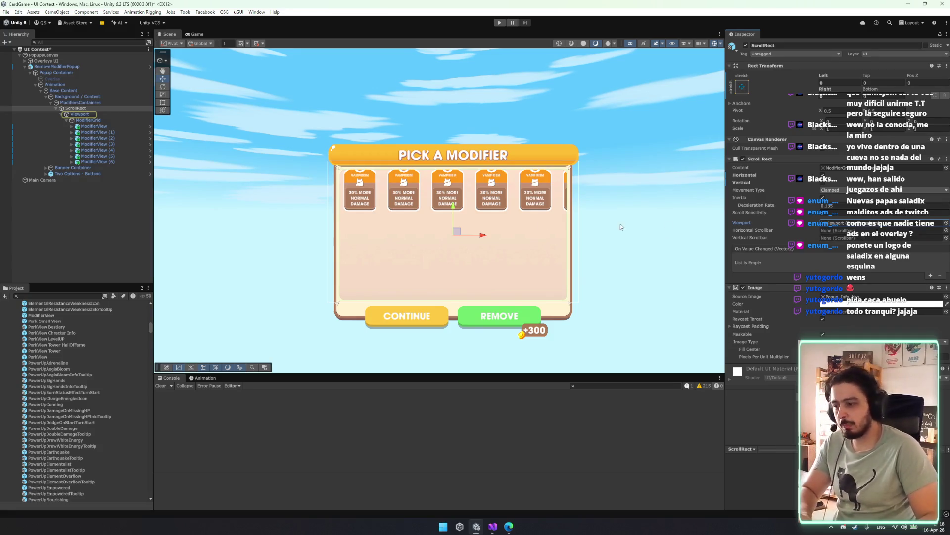
{"action": "key", "text": "r"}
{"action": "left_click_drag", "start_coordinate": [493, 340], "coordinate": [499, 295]}
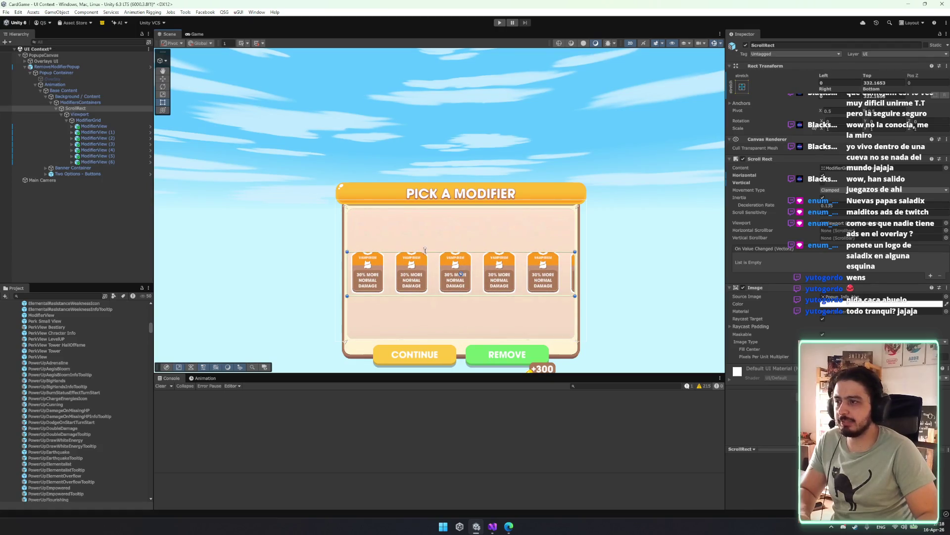
- Set ModifierGrid's Child Alignment to Upper Center, lower its pivot, and frame the popup
{"action": "left_click", "coordinate": [113, 120]}
{"action": "left_click", "coordinate": [844, 267]}
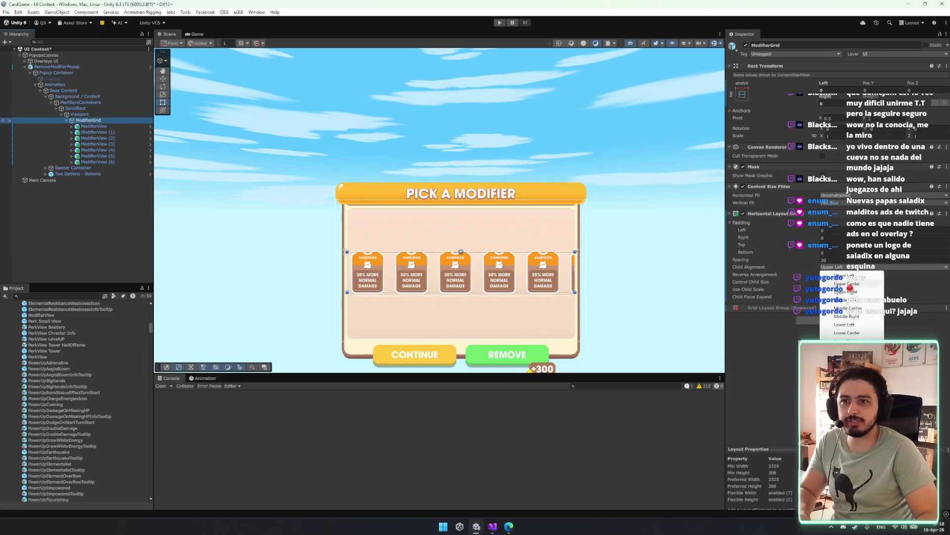
{"action": "left_click", "coordinate": [847, 284]}
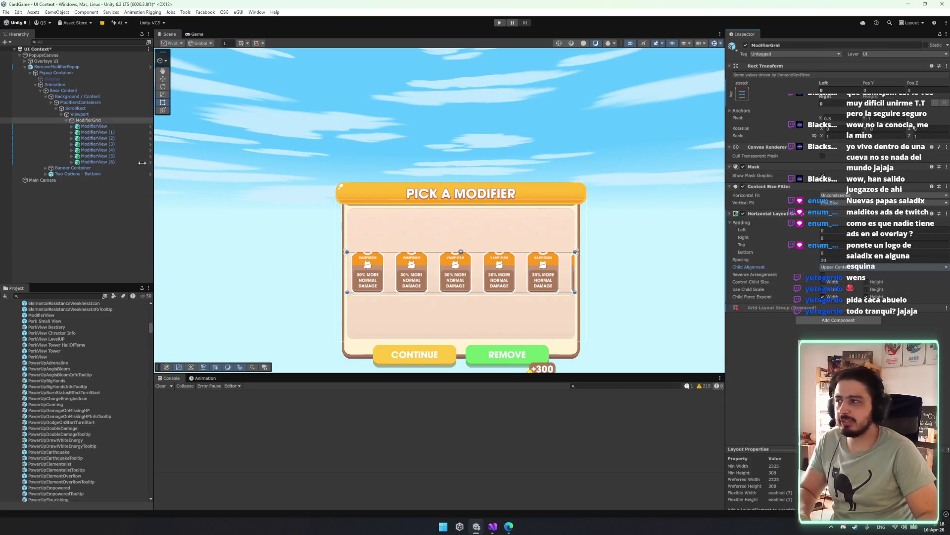
{"action": "left_click_drag", "start_coordinate": [462, 256], "coordinate": [465, 275]}
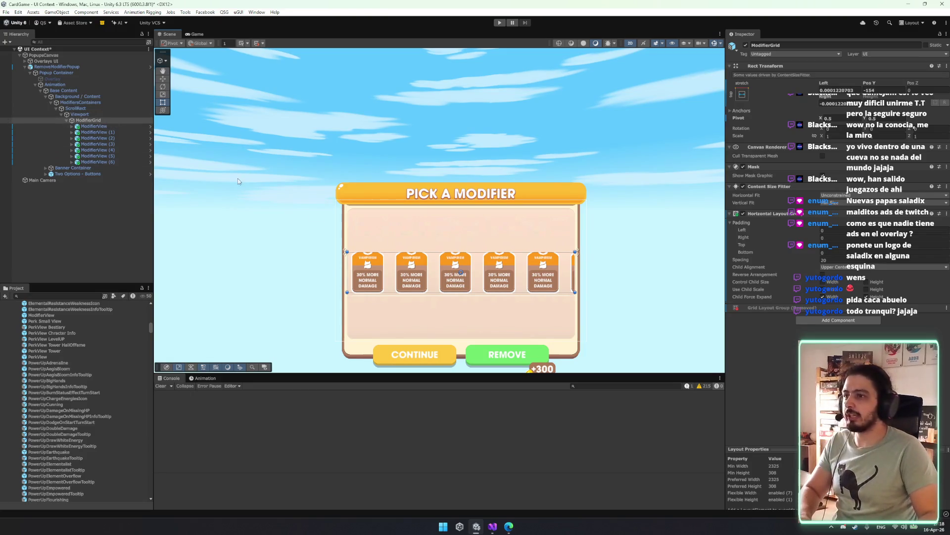
{"action": "left_click", "coordinate": [105, 103]}
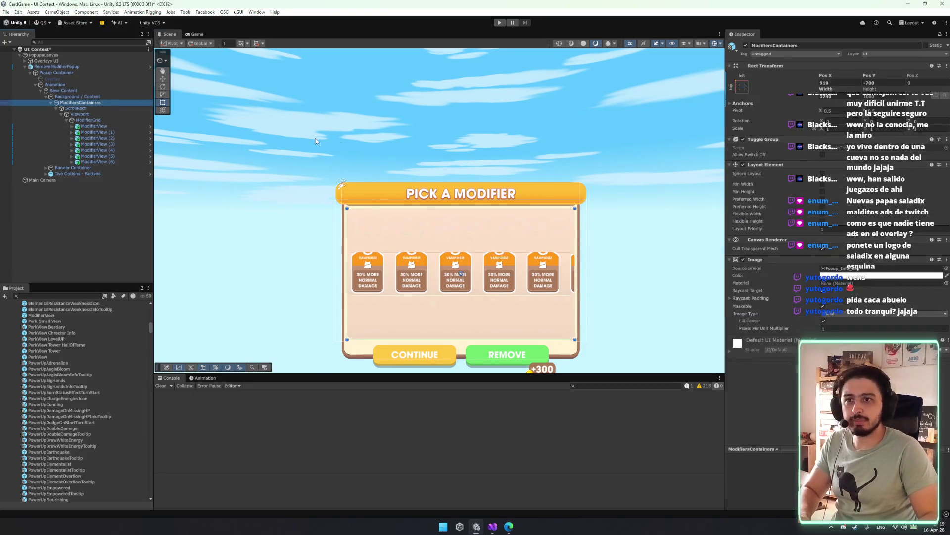
{"action": "scroll", "coordinate": [480, 163], "scroll_direction": "down", "scroll_amount": 5}
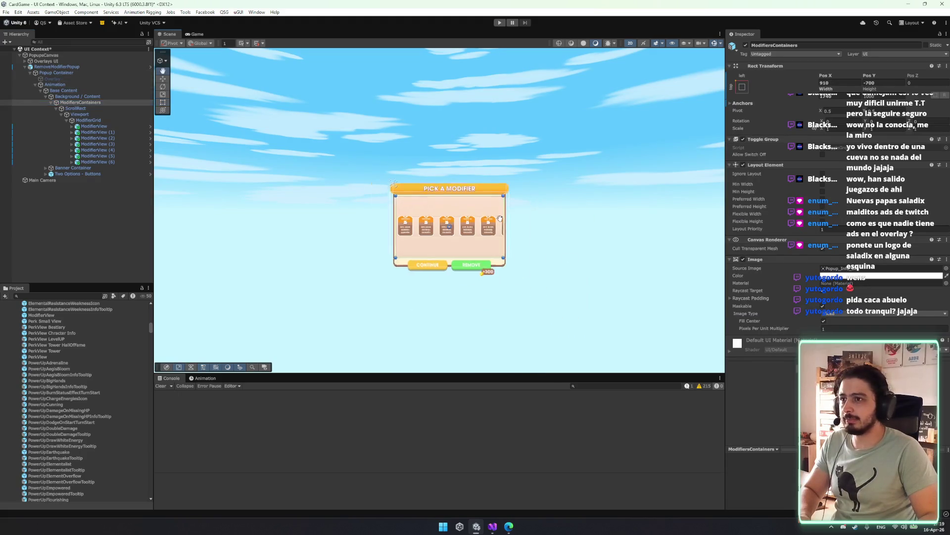
{"action": "key", "text": "f"}
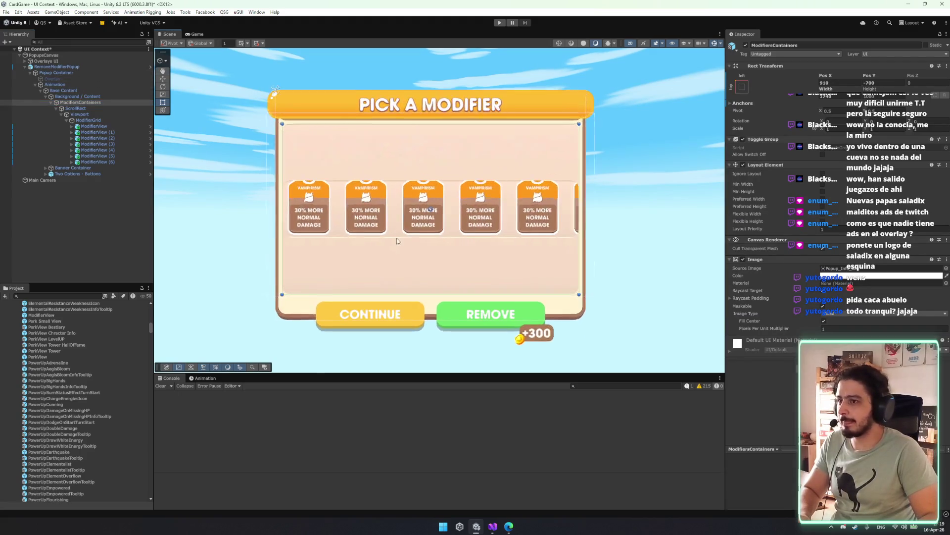
{"action": "left_click", "coordinate": [74, 98]}
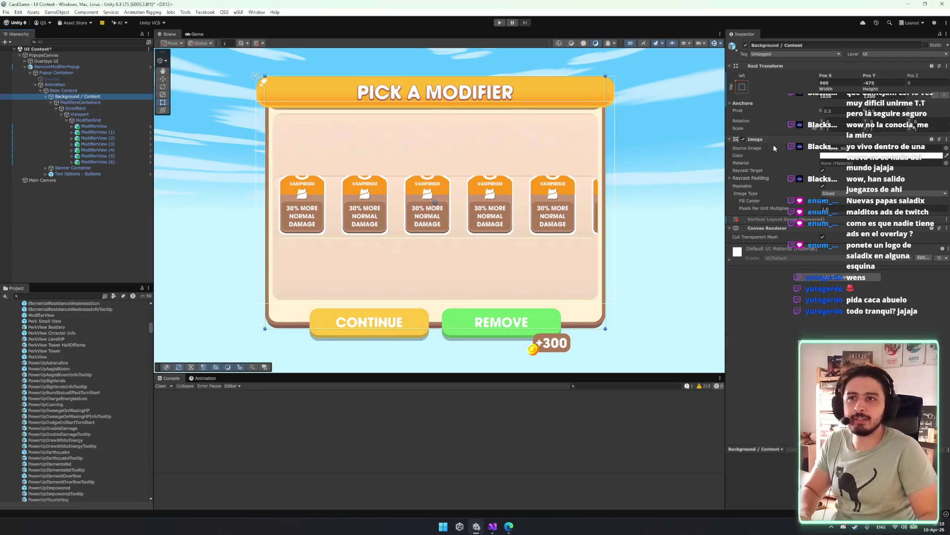
- Remove the cream Image from Background / Content and the pink Image from ModifiersContainers
{"action": "right_click", "coordinate": [790, 141]}
{"action": "left_click", "coordinate": [843, 177]}
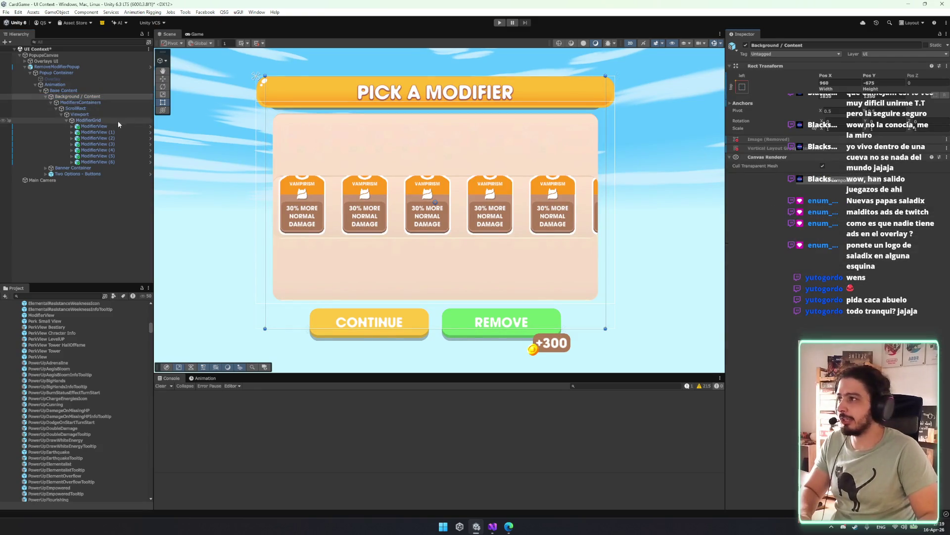
{"action": "left_click", "coordinate": [84, 109]}
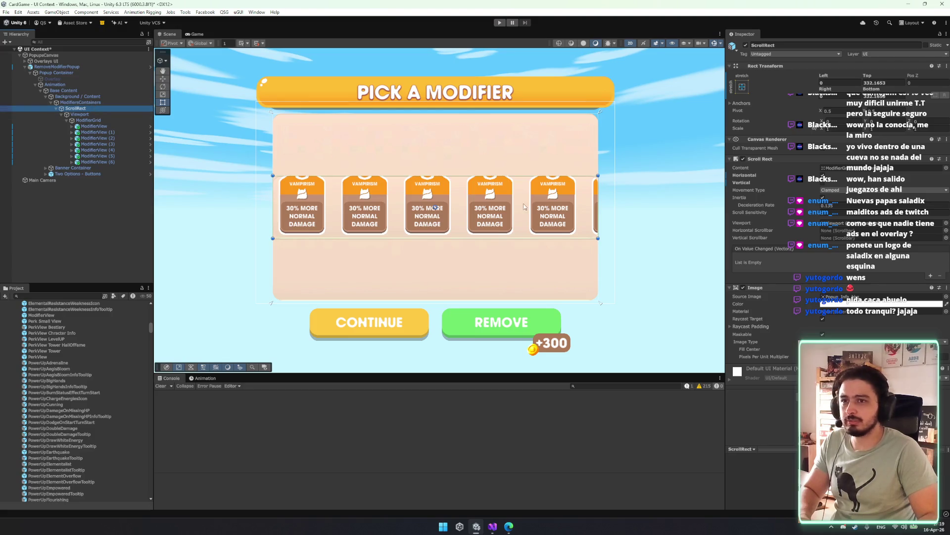
{"action": "left_click", "coordinate": [754, 286]}
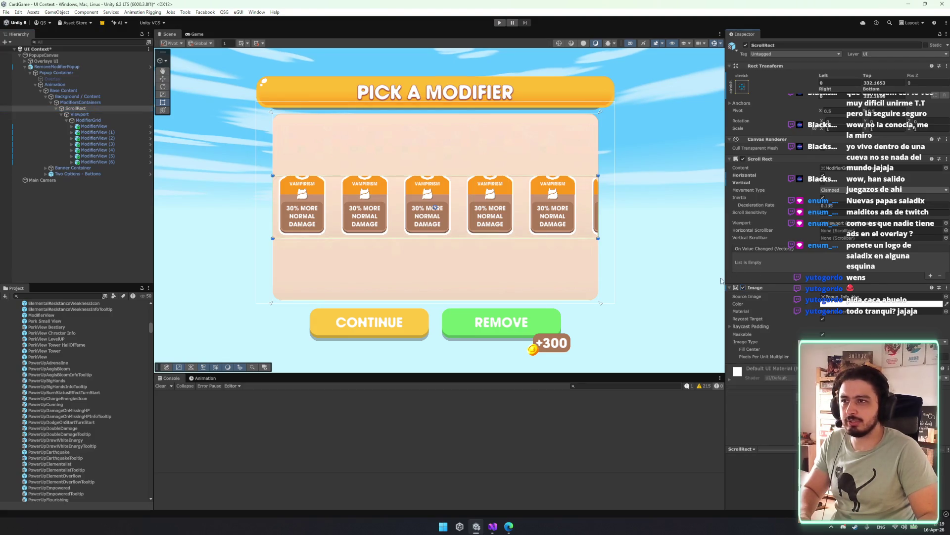
{"action": "left_click", "coordinate": [74, 102]}
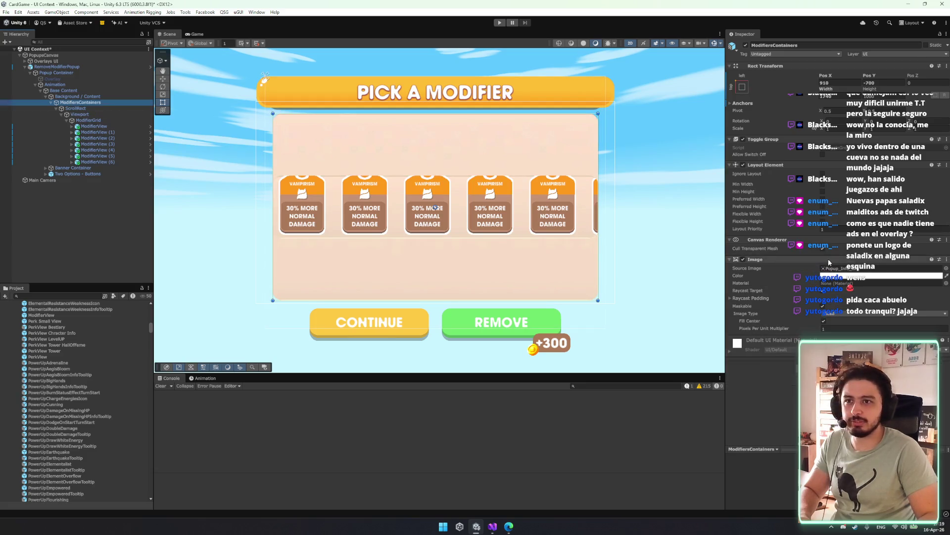
{"action": "right_click", "coordinate": [828, 259]}
{"action": "left_click", "coordinate": [853, 294]}
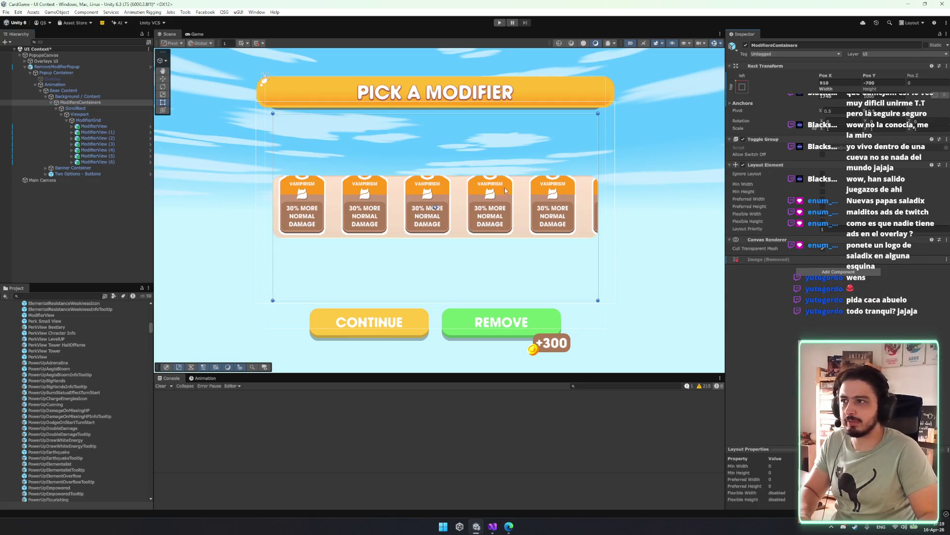
- Toggle the ScrollRect's background Image on and off to compare the card strip
{"action": "left_click", "coordinate": [79, 114]}
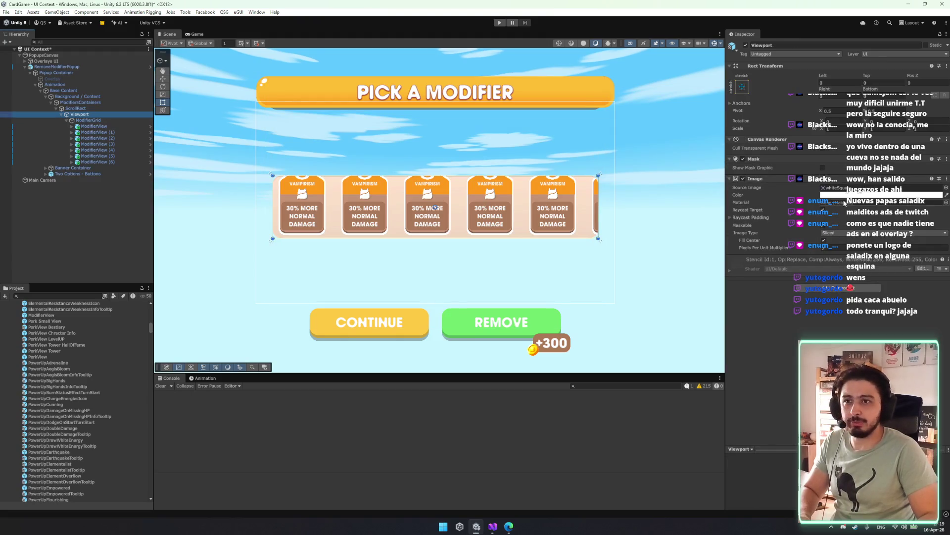
{"action": "left_click", "coordinate": [94, 120]}
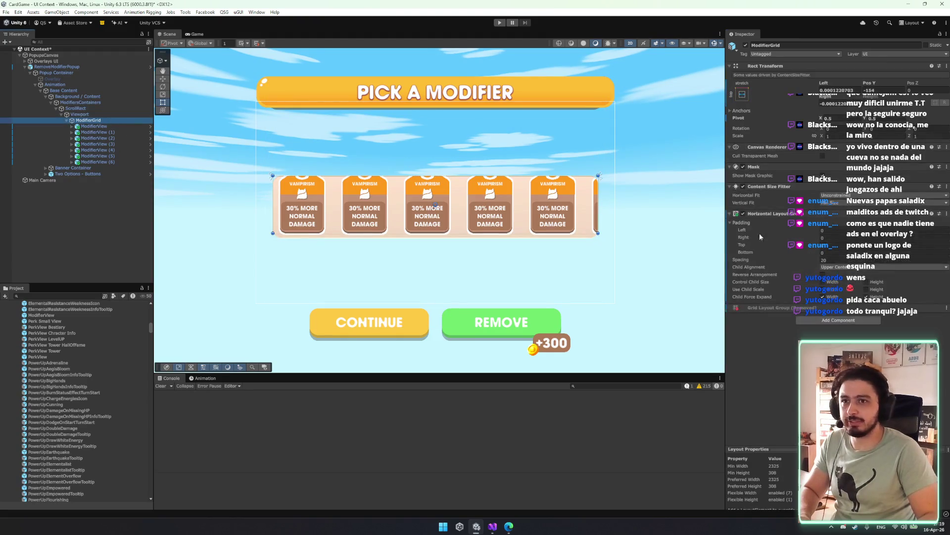
{"action": "left_click", "coordinate": [75, 108]}
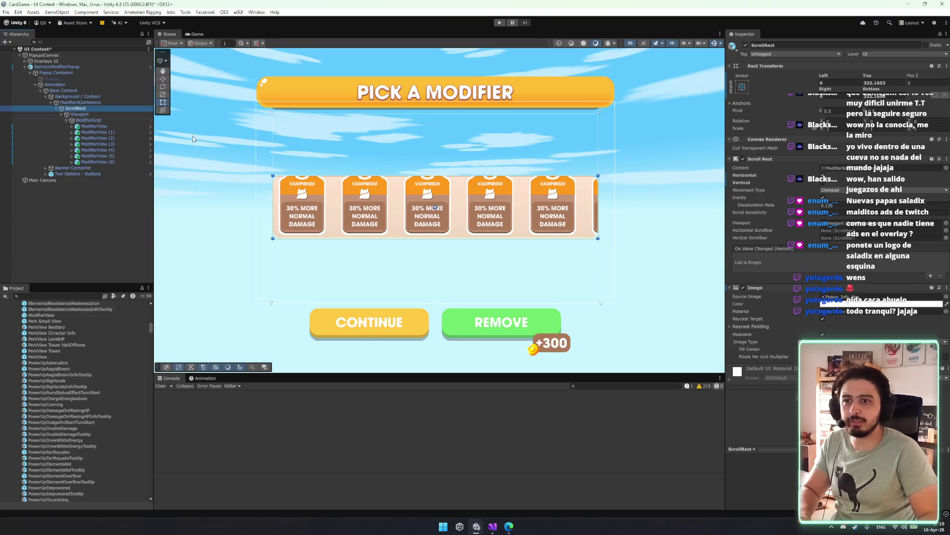
{"action": "left_click", "coordinate": [743, 288]}
{"action": "left_click", "coordinate": [744, 288]}
{"action": "left_click", "coordinate": [743, 288]}
{"action": "left_click", "coordinate": [744, 288]}
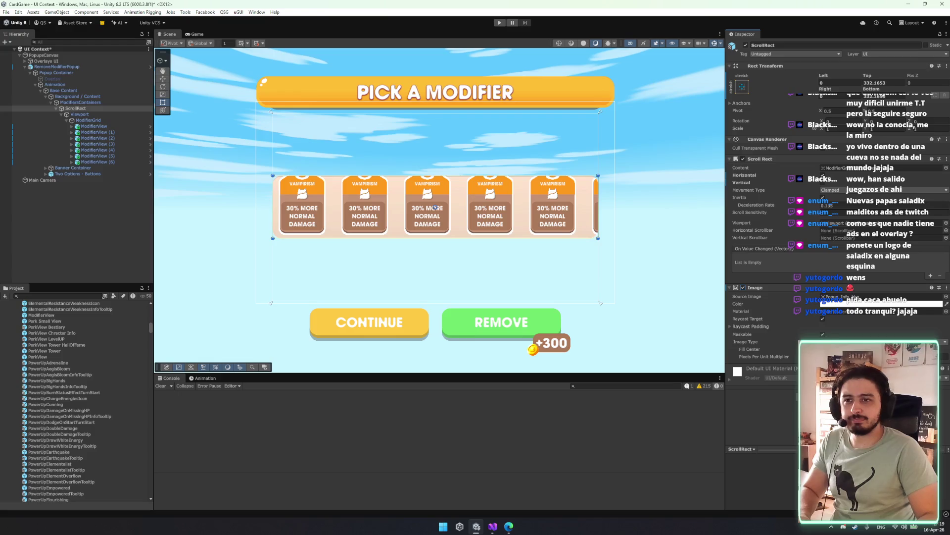
- Set the ScrollRect Image's Source Image to the white1x1 sprite
{"action": "left_click", "coordinate": [823, 349]}
{"action": "left_click", "coordinate": [823, 349]}
{"action": "left_click", "coordinate": [845, 304]}
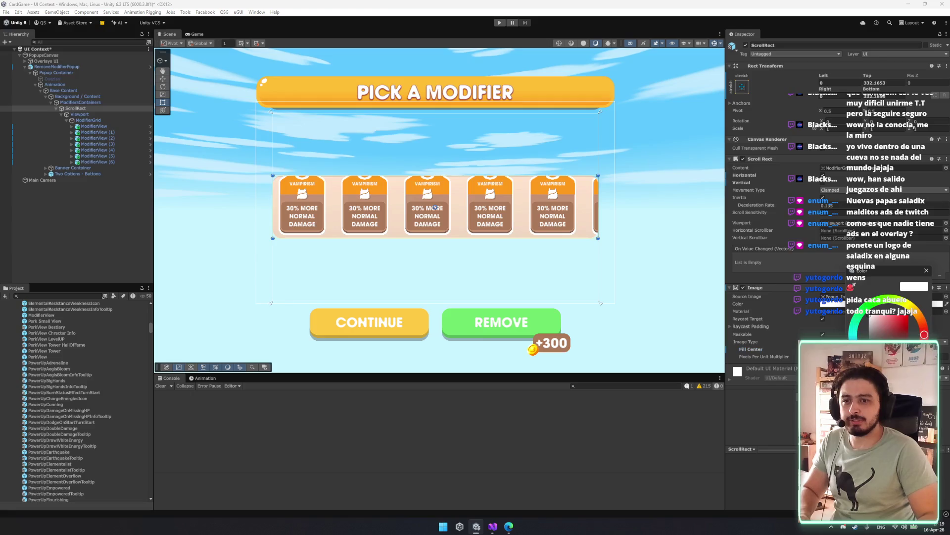
{"action": "left_click", "coordinate": [926, 270]}
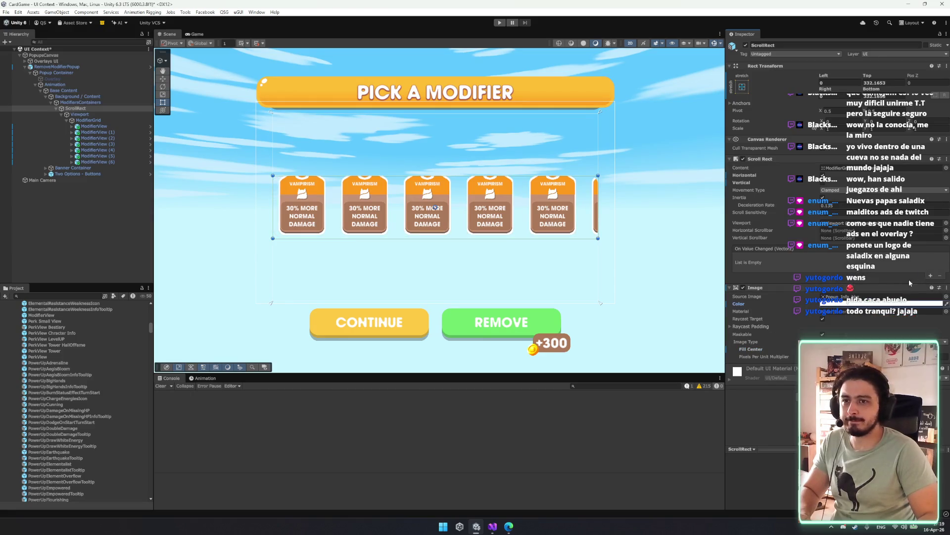
{"action": "left_click", "coordinate": [946, 297]}
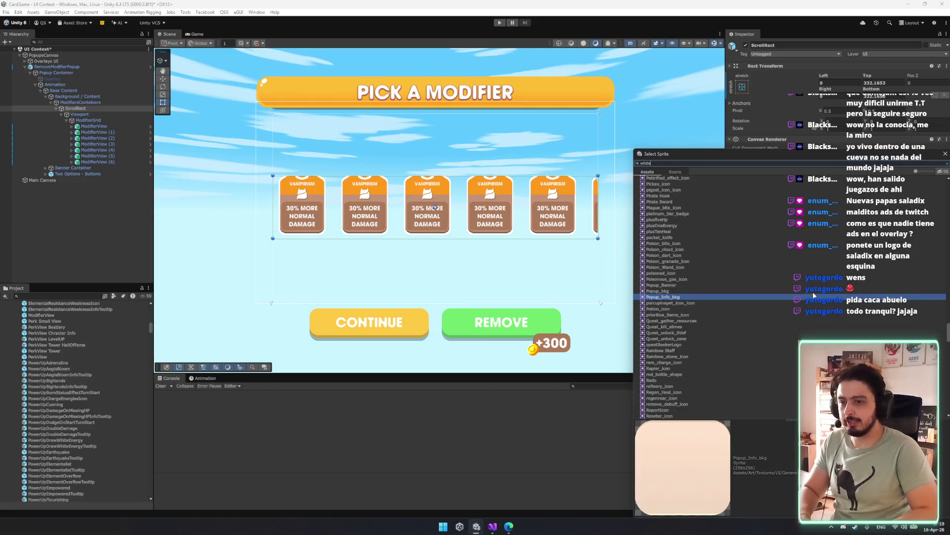
{"action": "double_click", "coordinate": [695, 226]}
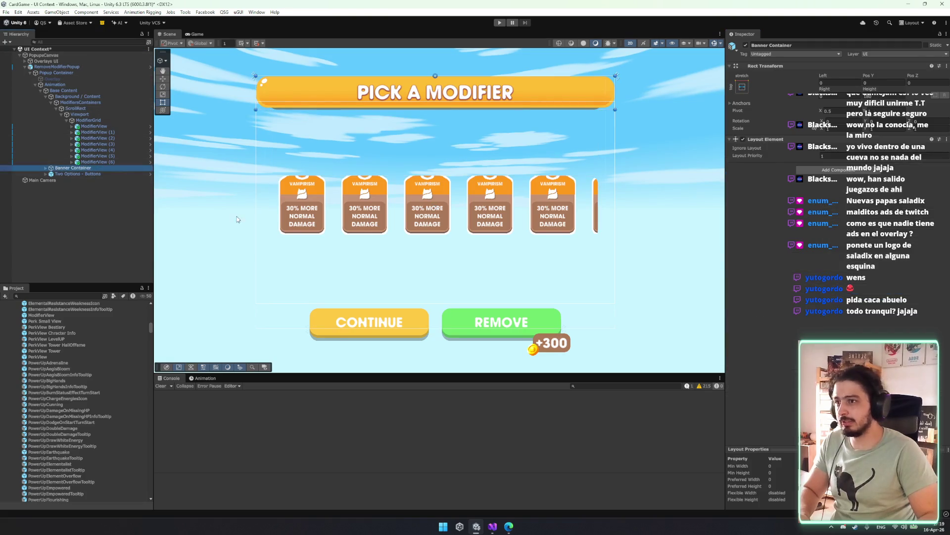
- Apply a new anchor preset to the Two Options - Buttons row
{"action": "left_click", "coordinate": [81, 173]}
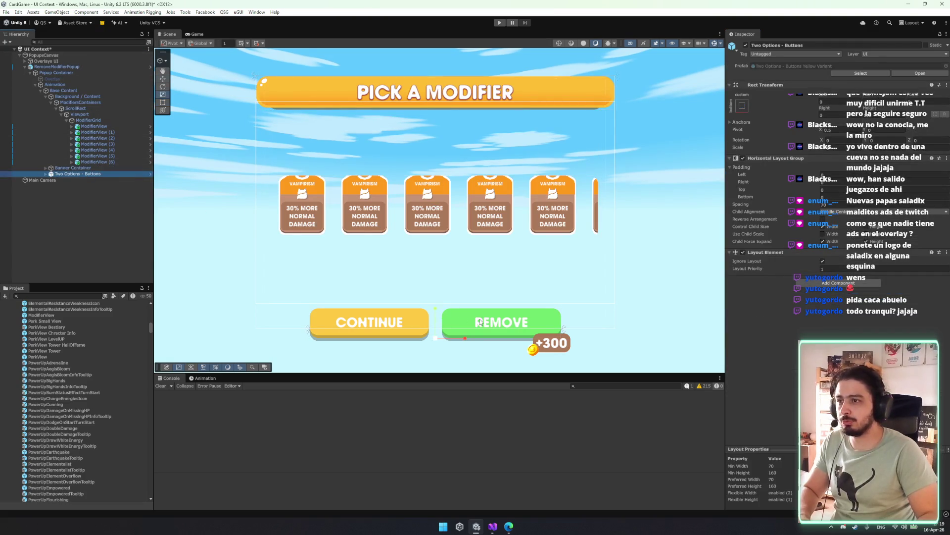
{"action": "key", "text": "w"}
{"action": "left_click", "coordinate": [742, 104]}
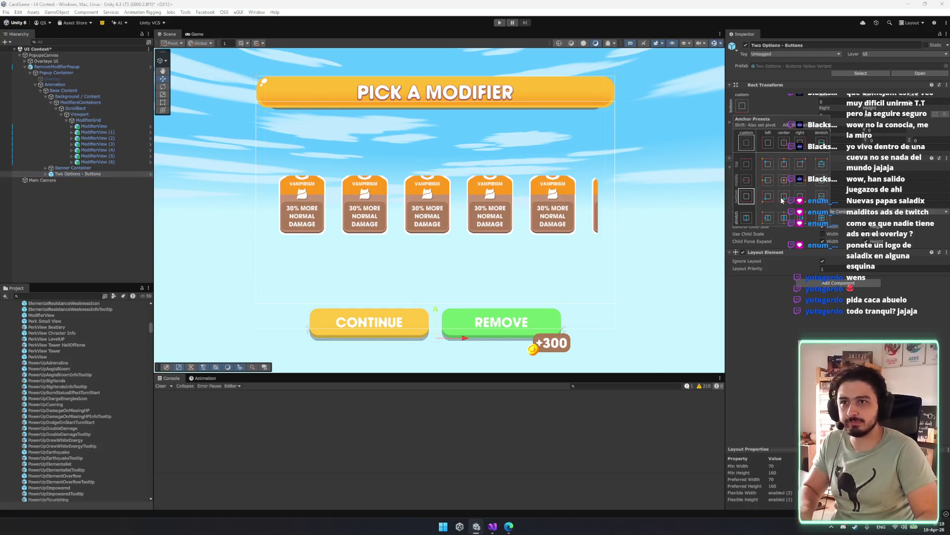
{"action": "left_click_drag", "start_coordinate": [441, 312], "coordinate": [439, 308]}
- Anchor Base Content with a top-stretch preset at zero offset and check it in Game view
{"action": "left_click", "coordinate": [95, 92]}
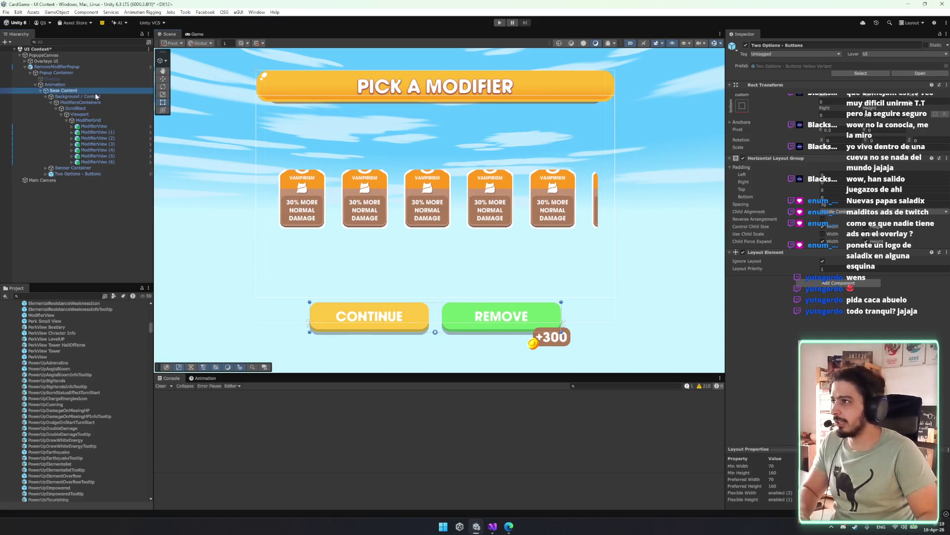
{"action": "left_click", "coordinate": [81, 66]}
{"action": "left_click", "coordinate": [85, 73]}
{"action": "key", "text": "Down"}
{"action": "key", "text": "Down"}
{"action": "key", "text": "Down"}
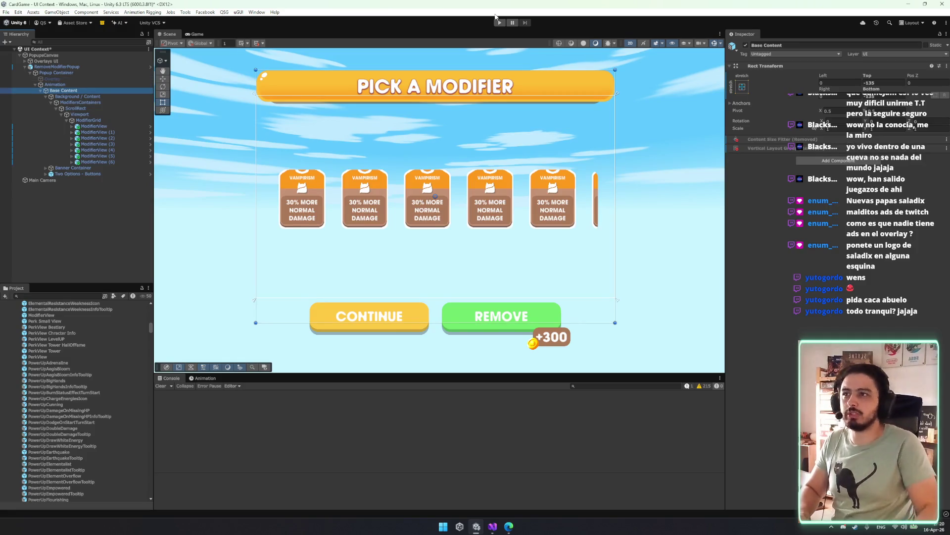
{"action": "left_click", "coordinate": [742, 86]}
{"action": "left_click", "coordinate": [813, 203], "text": "alt"}
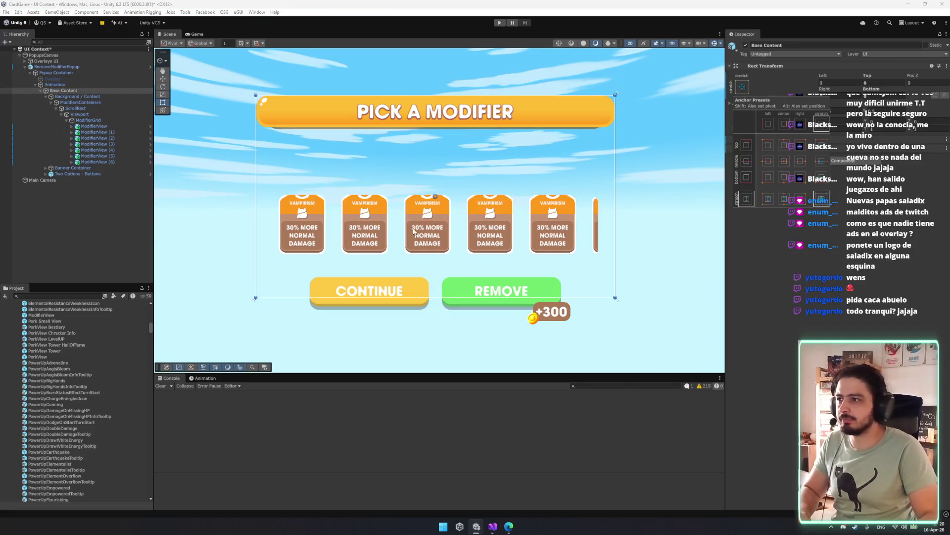
{"action": "left_click", "coordinate": [188, 34]}
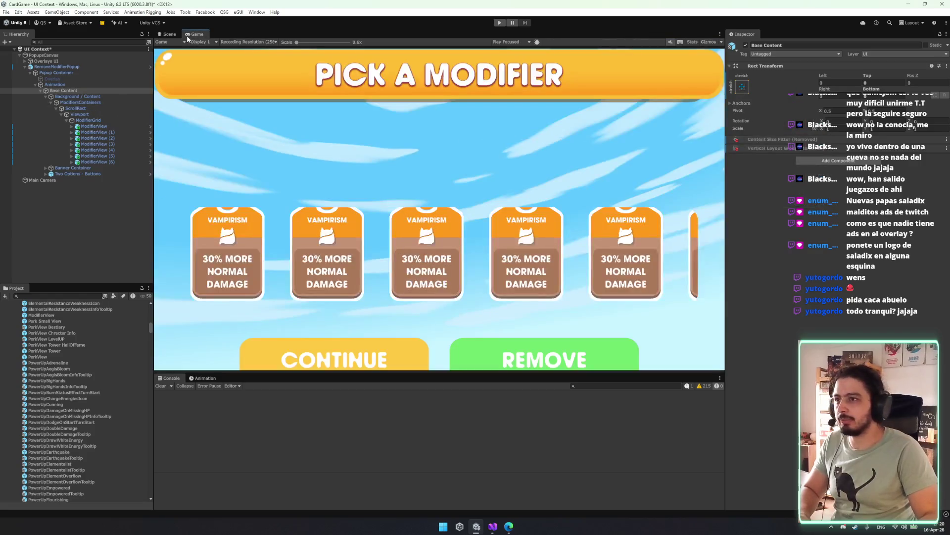
{"action": "left_click", "coordinate": [167, 34]}
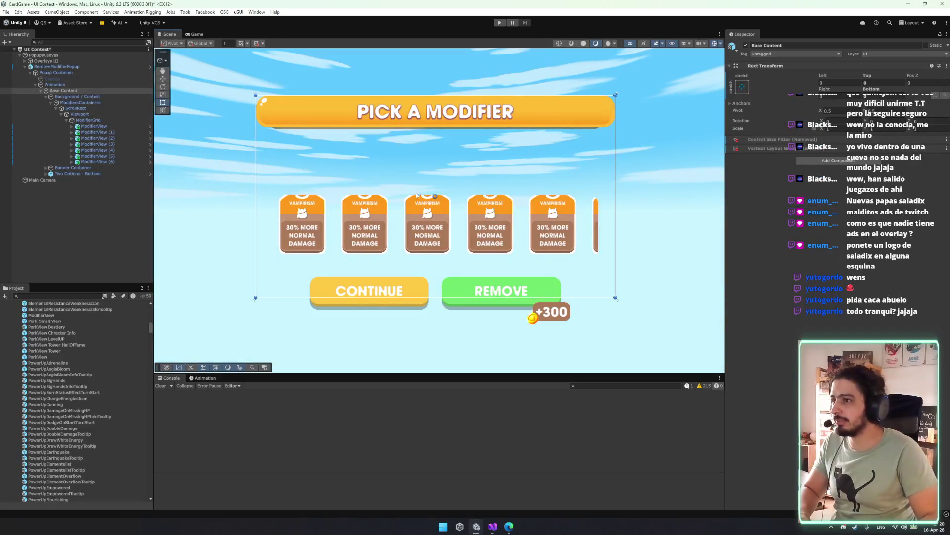
{"action": "left_click", "coordinate": [94, 120]}
- Pull the ScrollRect's top edge up with the Rect tool to lift the cards
{"action": "key", "text": "w"}
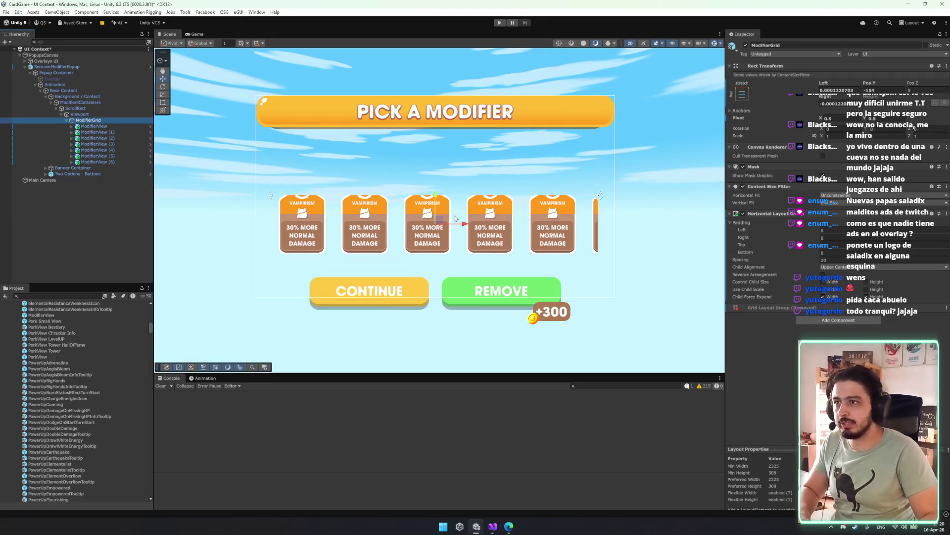
{"action": "left_click_drag", "start_coordinate": [434, 195], "coordinate": [434, 171]}
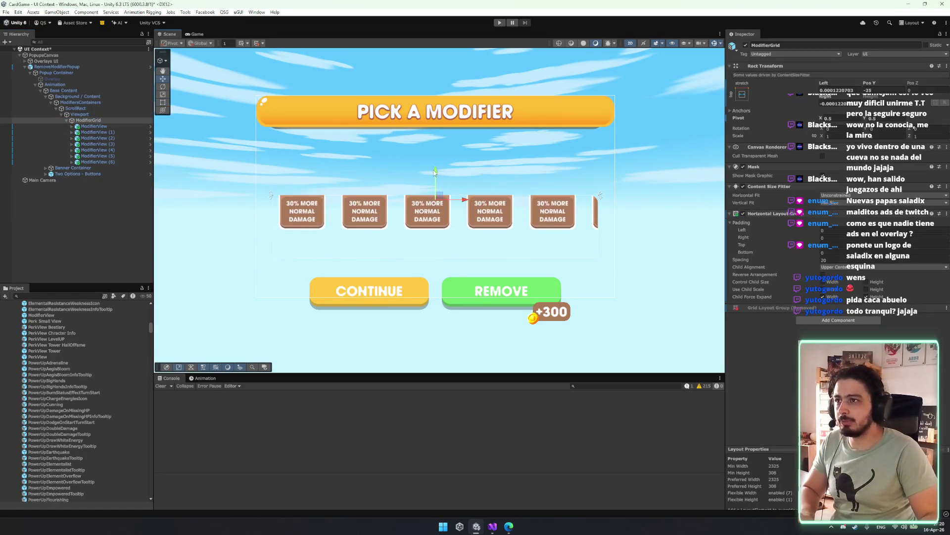
{"action": "key", "text": "ctrl+z"}
{"action": "left_click", "coordinate": [99, 102]}
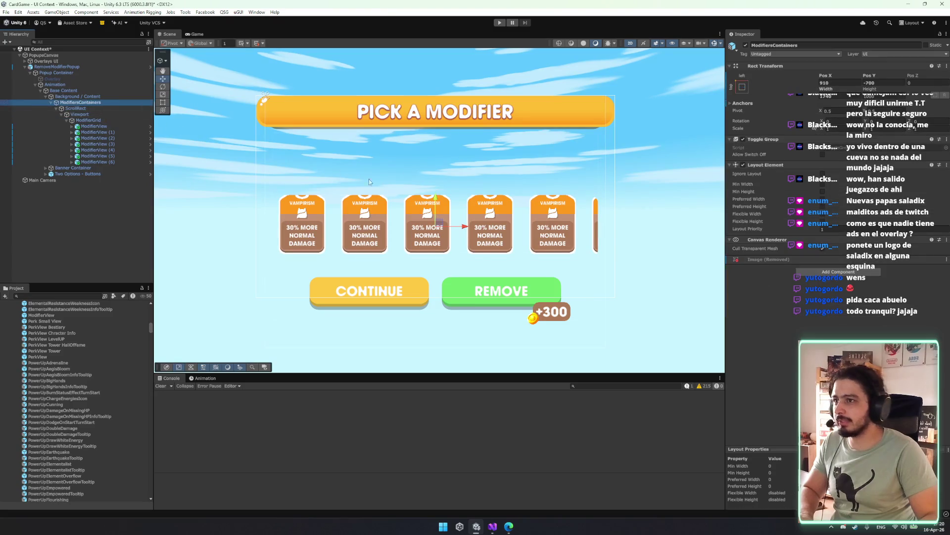
{"action": "key", "text": "t"}
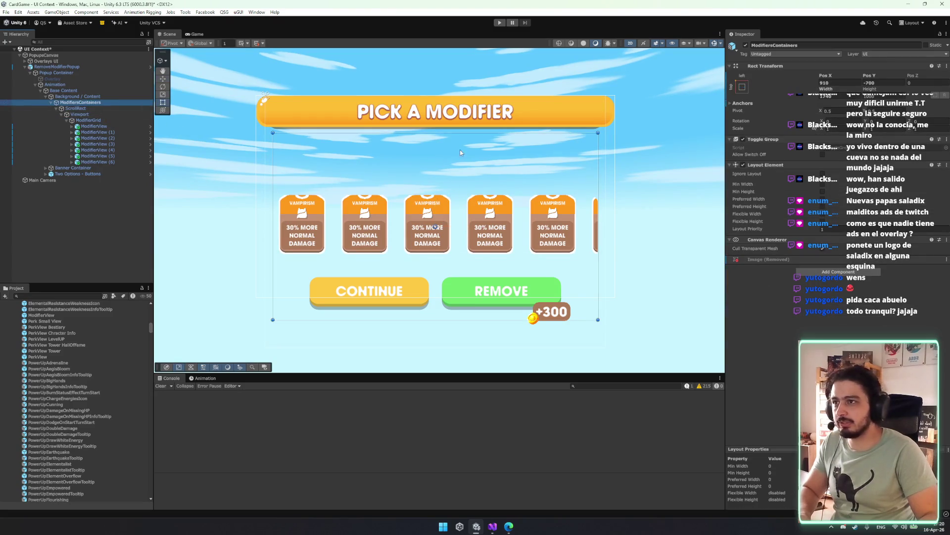
{"action": "left_click", "coordinate": [109, 107]}
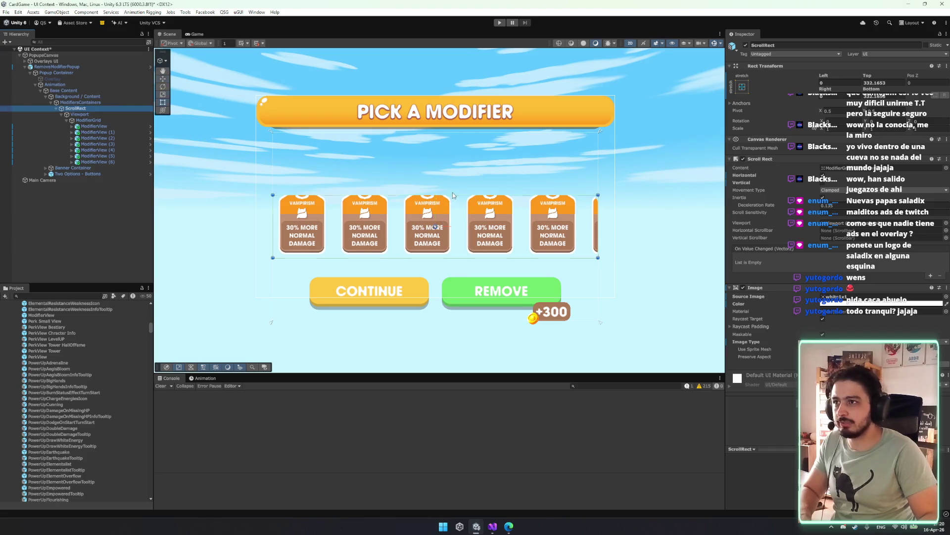
{"action": "left_click_drag", "start_coordinate": [459, 194], "coordinate": [459, 163]}
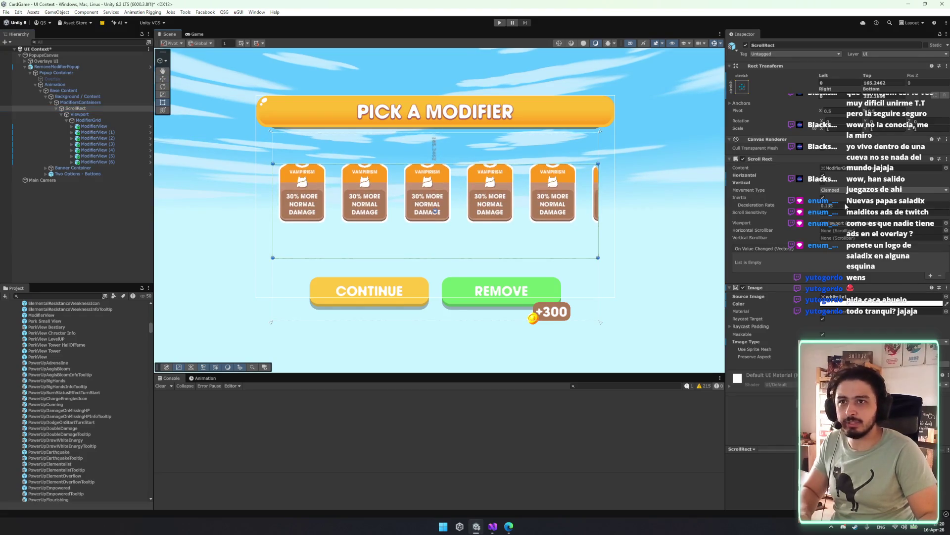
- Set ModifierGrid's Child Alignment to Middle Center and apply the stretch anchor preset
{"action": "left_click", "coordinate": [89, 114]}
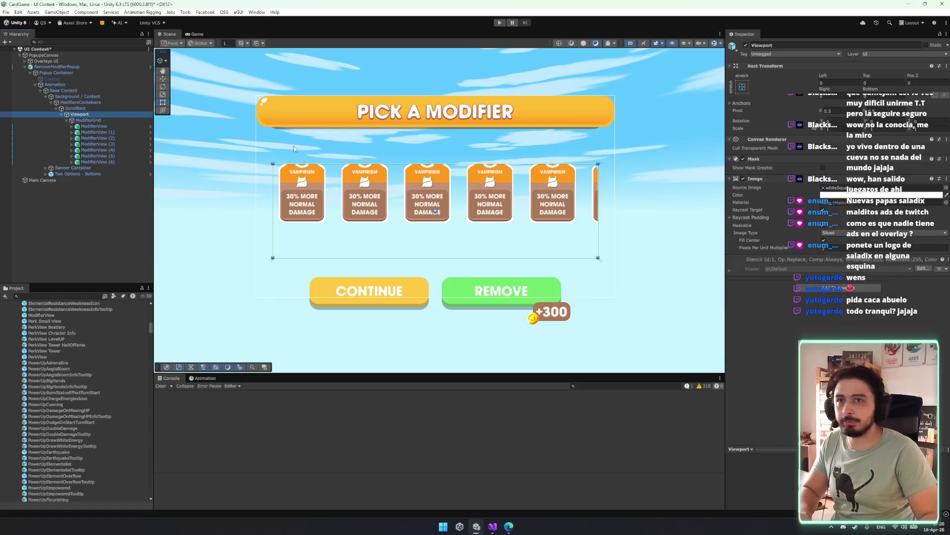
{"action": "left_click", "coordinate": [489, 174]}
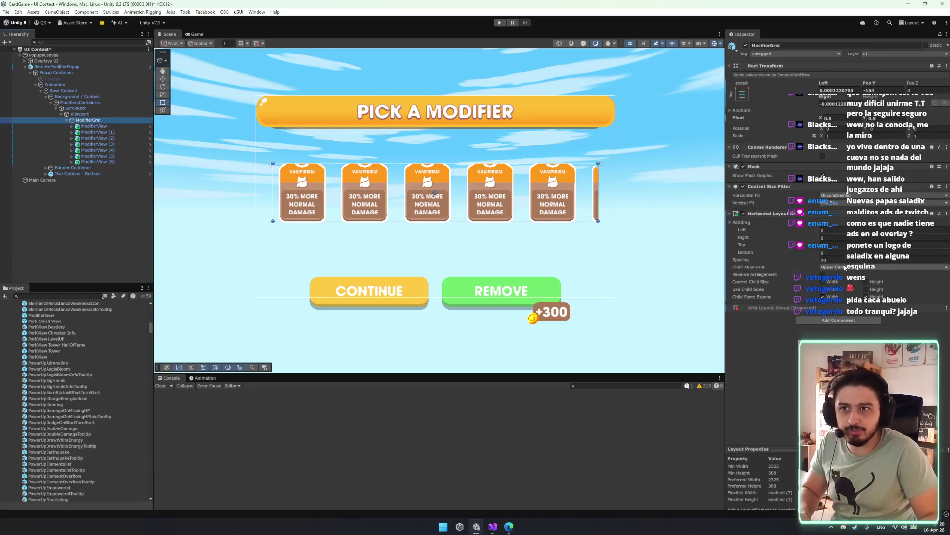
{"action": "left_click", "coordinate": [846, 267]}
{"action": "left_click", "coordinate": [849, 308]}
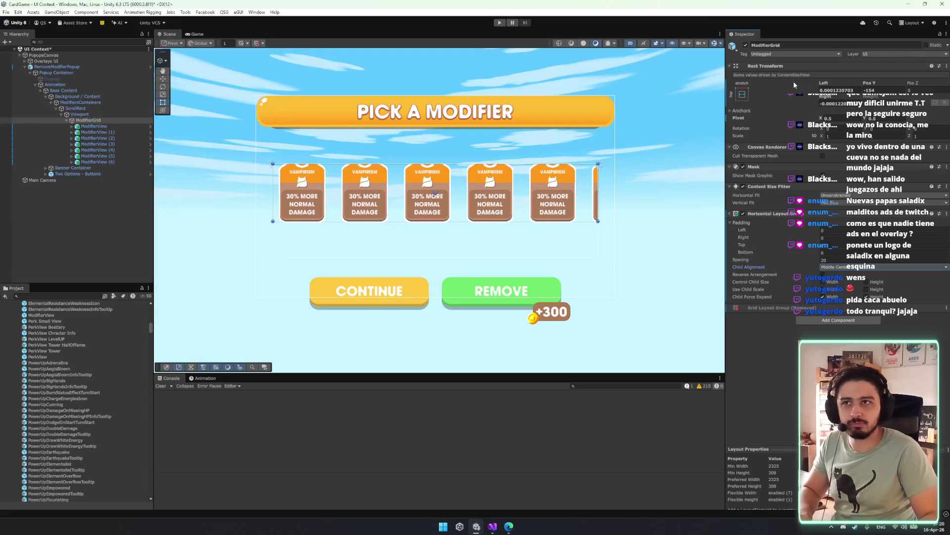
{"action": "left_click", "coordinate": [743, 94]}
{"action": "left_click", "coordinate": [824, 207], "text": "alt"}
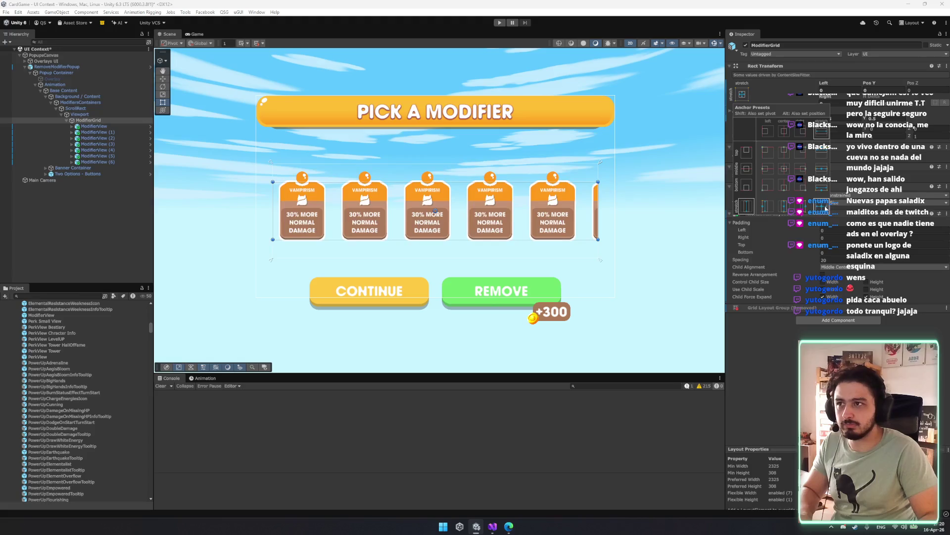
{"action": "left_click", "coordinate": [99, 116]}
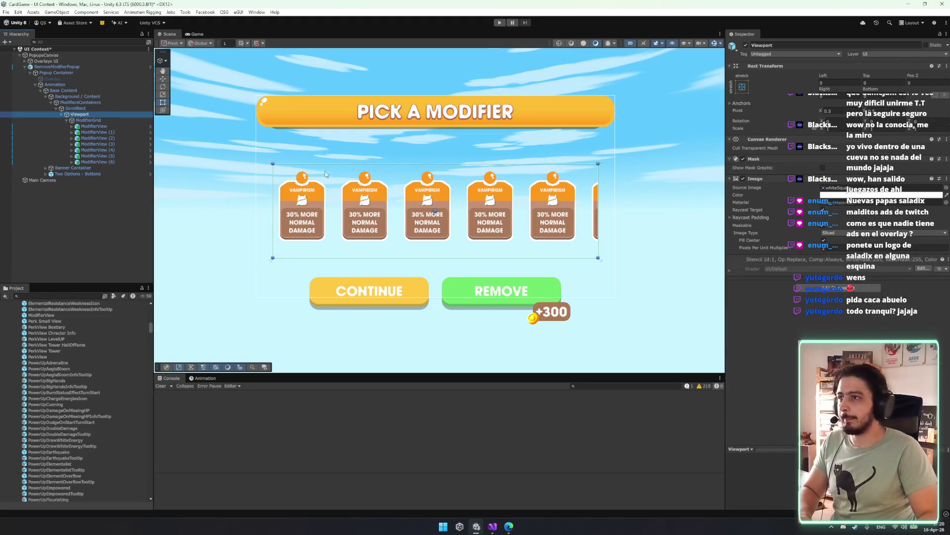
{"action": "key", "text": "Down"}
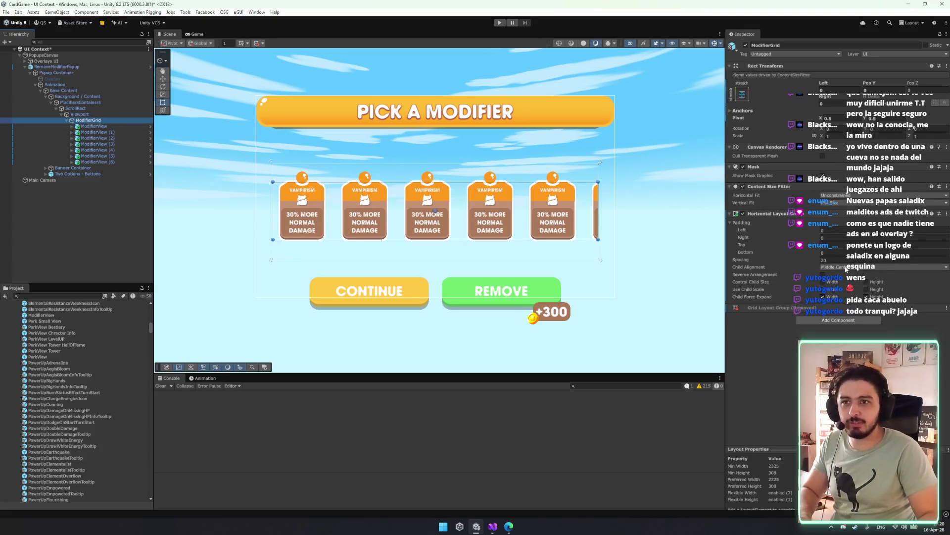
{"action": "left_click", "coordinate": [846, 268]}
- Delete ModifierView (4), the first card, (1), (5) and (3), then undo the (3) deletion
{"action": "left_click", "coordinate": [99, 150]}
{"action": "key", "text": "Delete"}
{"action": "left_click", "coordinate": [102, 127]}
{"action": "key", "text": "Delete"}
{"action": "left_click", "coordinate": [104, 127]}
{"action": "key", "text": "Delete"}
{"action": "left_click", "coordinate": [99, 138]}
{"action": "key", "text": "Delete"}
{"action": "left_click", "coordinate": [121, 144]}
{"action": "left_click", "coordinate": [114, 133]}
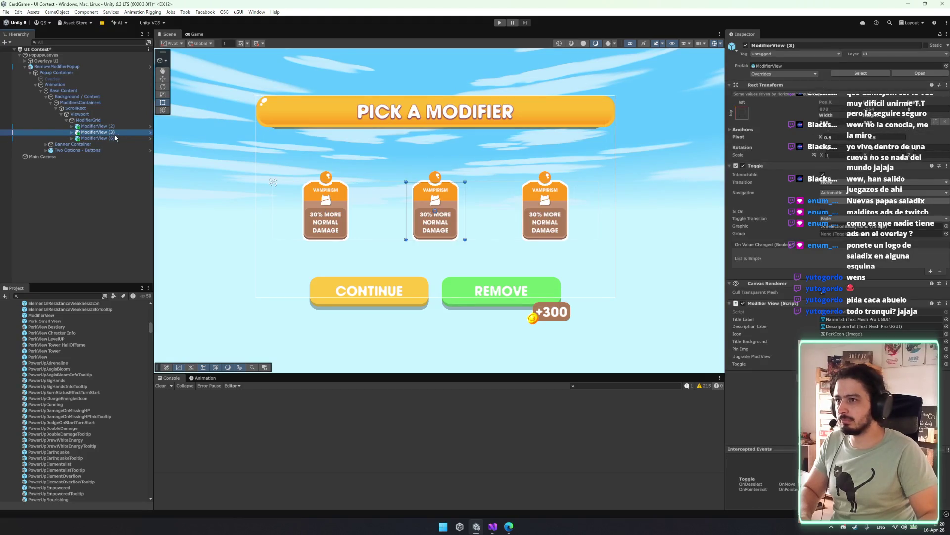
{"action": "key", "text": "Delete"}
{"action": "key", "text": "ctrl+z"}
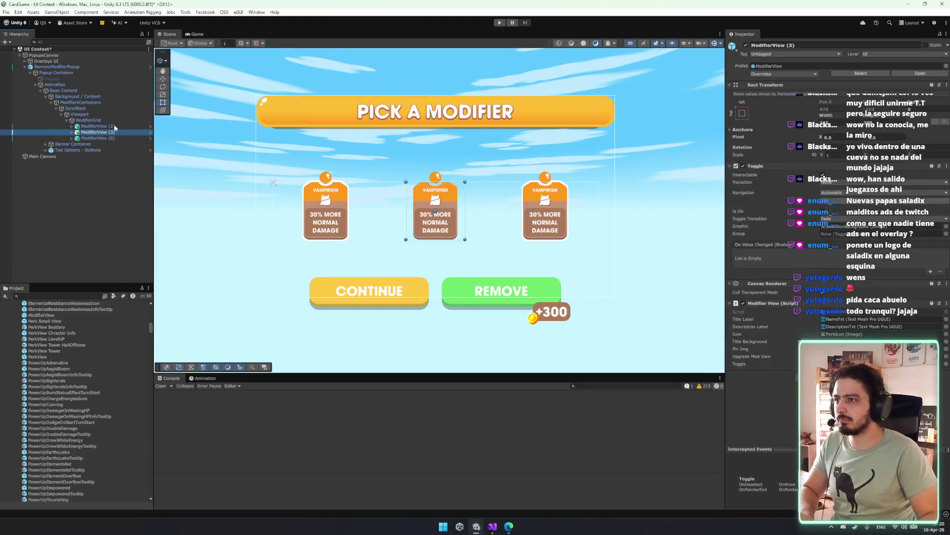
- Delete ModifierView (3) and narrow ModifierGrid's right edge so two cards sit together
{"action": "key", "text": "Delete"}
{"action": "left_click", "coordinate": [102, 120]}
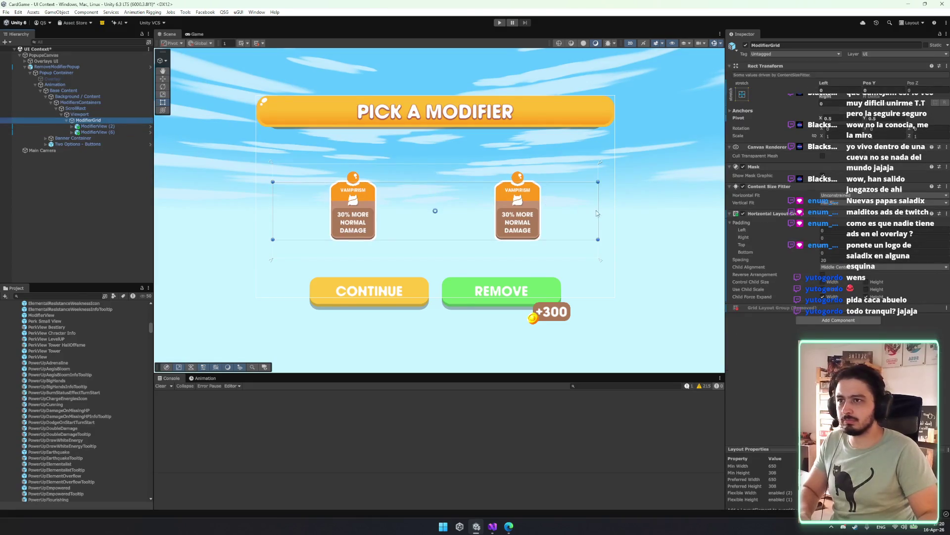
{"action": "left_click_drag", "start_coordinate": [597, 213], "coordinate": [496, 205]}
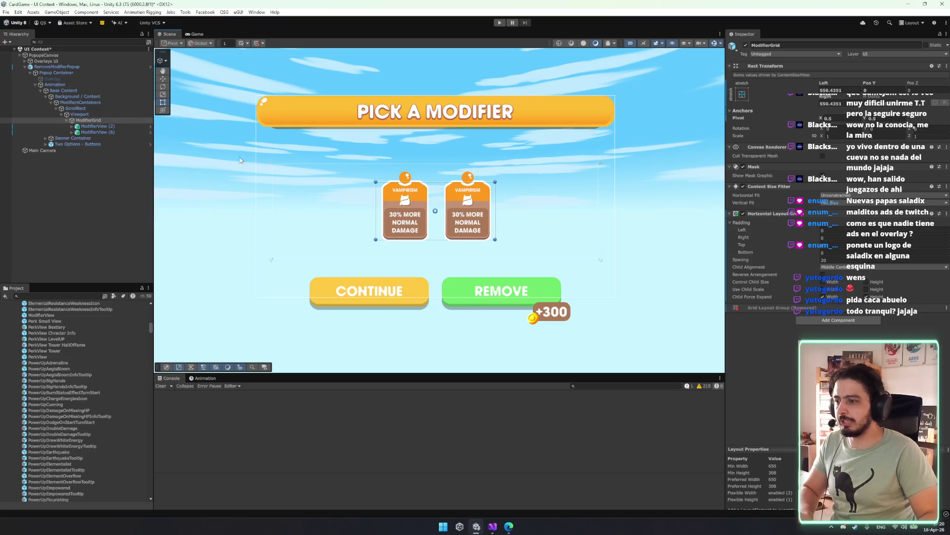
{"action": "left_click", "coordinate": [106, 131]}
{"action": "key", "text": "ctrl+d"}
{"action": "key", "text": "ctrl+d"}
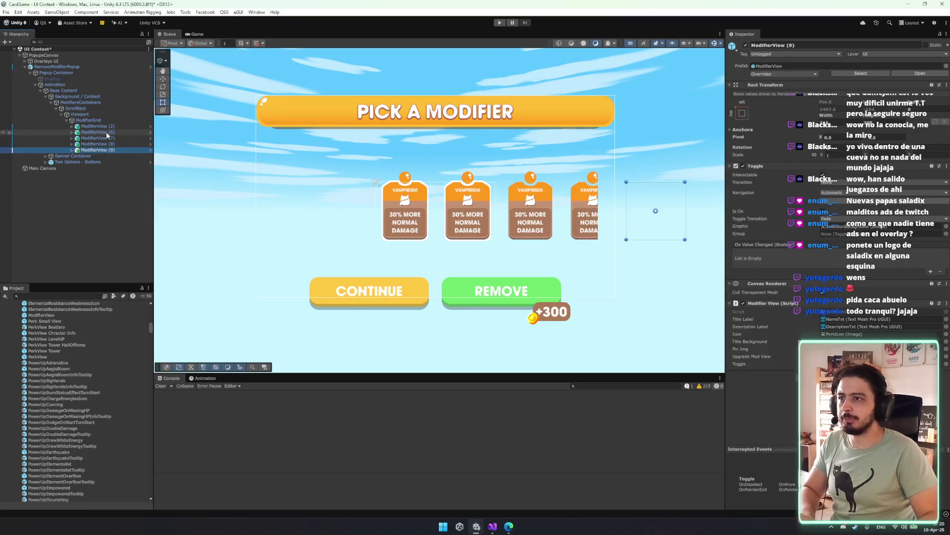
{"action": "key", "text": "ctrl+z"}
{"action": "key", "text": "ctrl+z"}
- Keep ModifierGrid's alignment at Middle Center and anchor it to the center preset
{"action": "left_click", "coordinate": [104, 120]}
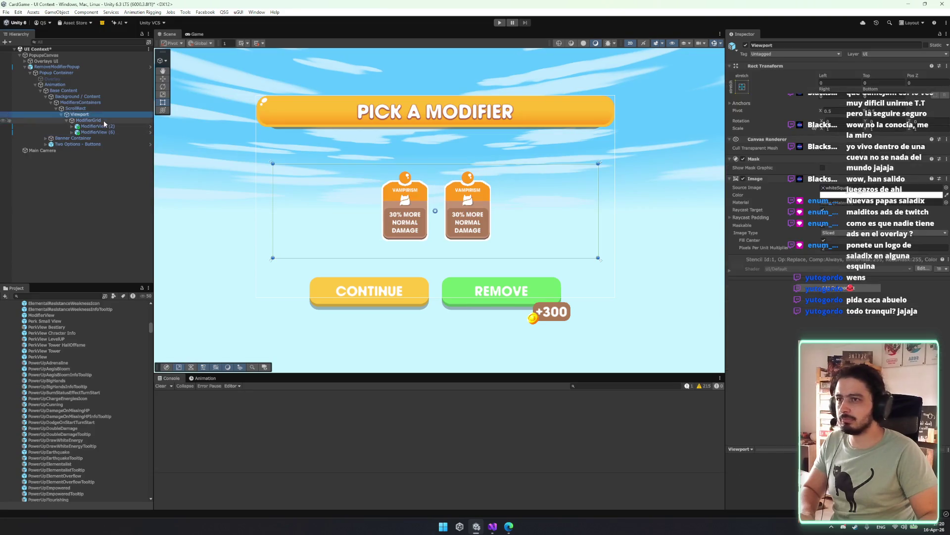
{"action": "left_click", "coordinate": [824, 267]}
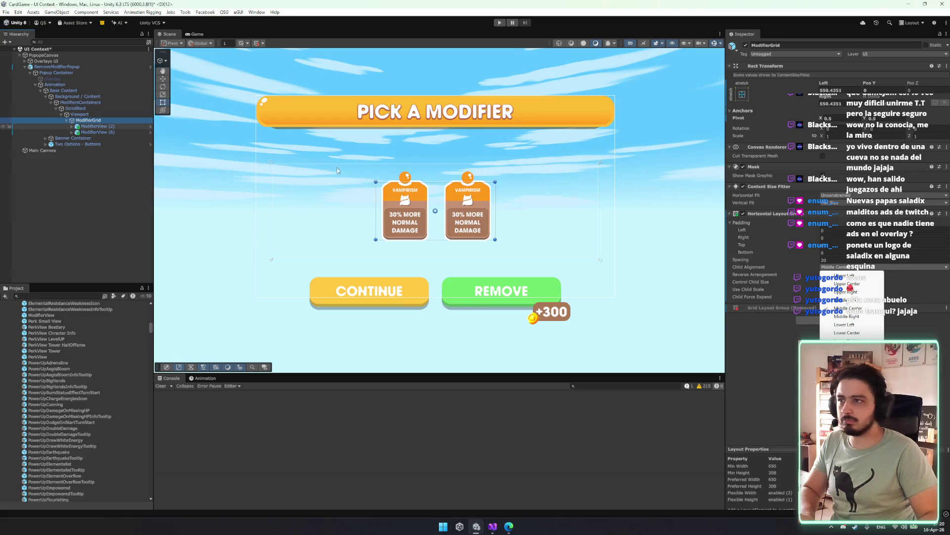
{"action": "left_click", "coordinate": [436, 213]}
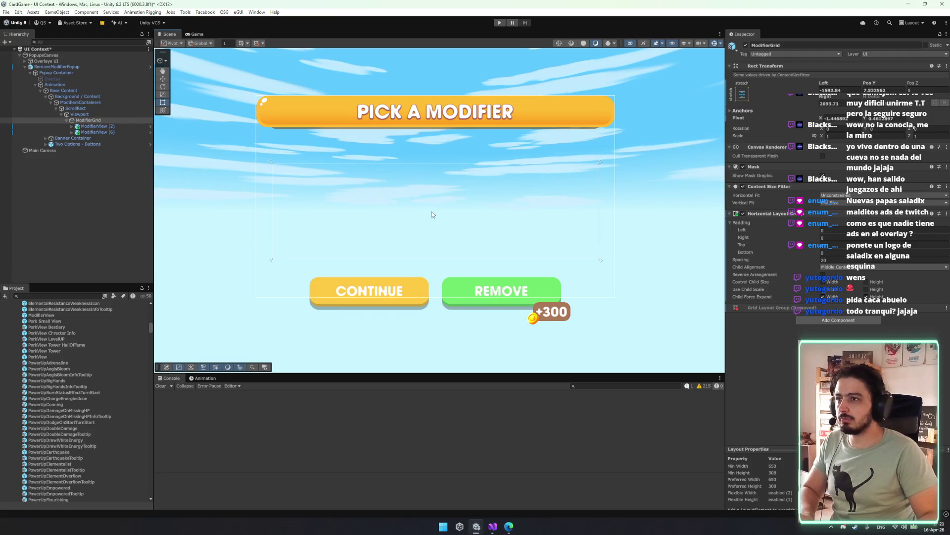
{"action": "left_click", "coordinate": [109, 114]}
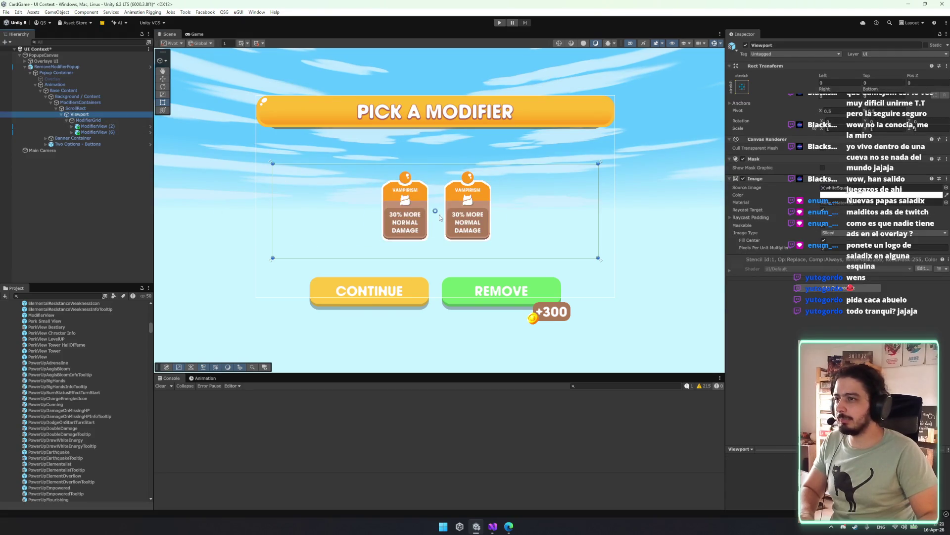
{"action": "left_click", "coordinate": [135, 107]}
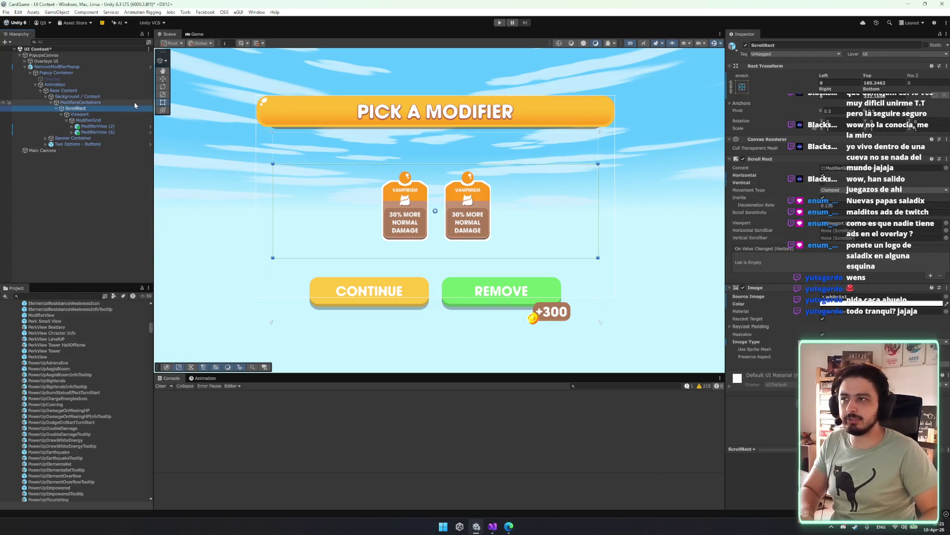
{"action": "left_click", "coordinate": [107, 120]}
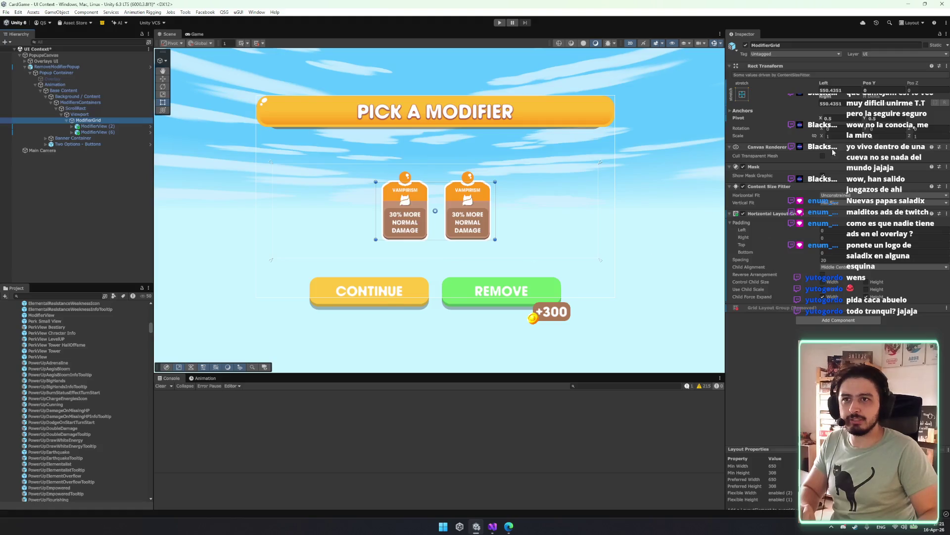
{"action": "left_click", "coordinate": [744, 111]}
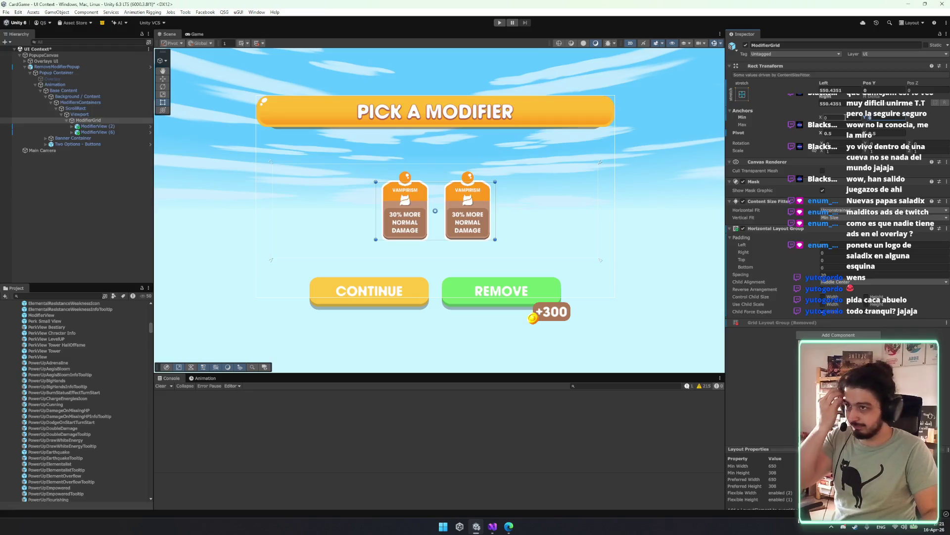
{"action": "left_click", "coordinate": [742, 94]}
{"action": "left_click", "coordinate": [784, 168]}
{"action": "left_click", "coordinate": [432, 212]}
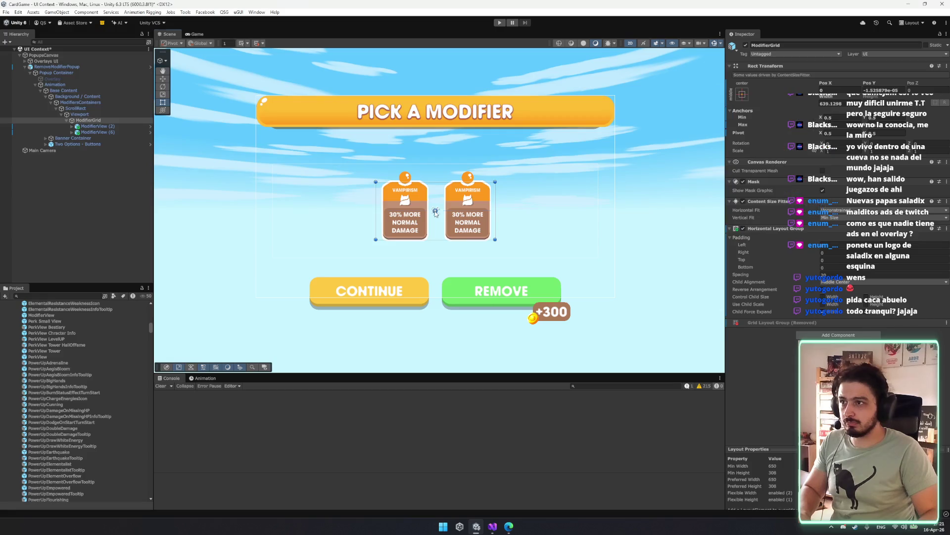
- Undo the grid's jump left and set its min and max X anchors to 0
{"action": "key", "text": "f"}
{"action": "key", "text": "ctrl+z"}
{"action": "key", "text": "f"}
{"action": "left_click", "coordinate": [842, 119]}
{"action": "type", "text": "0"}
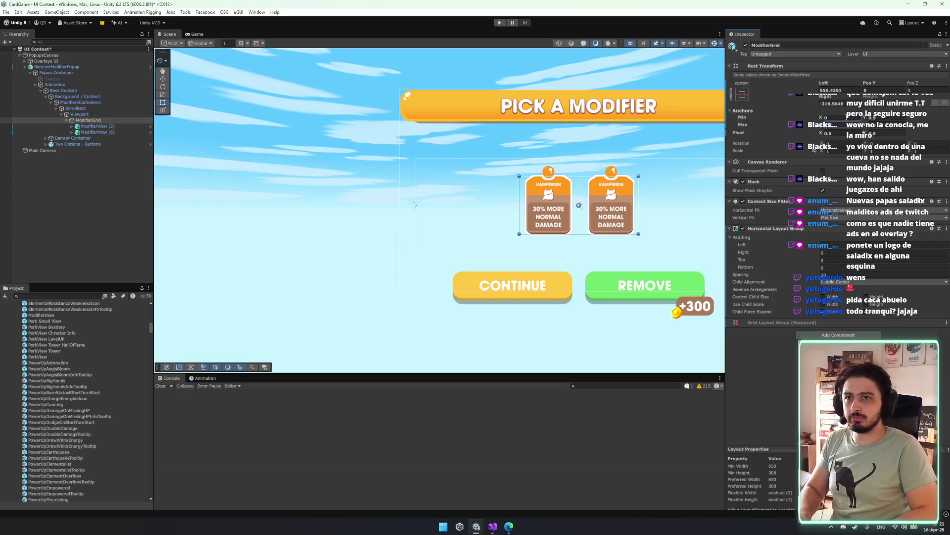
{"action": "left_click", "coordinate": [837, 134]}
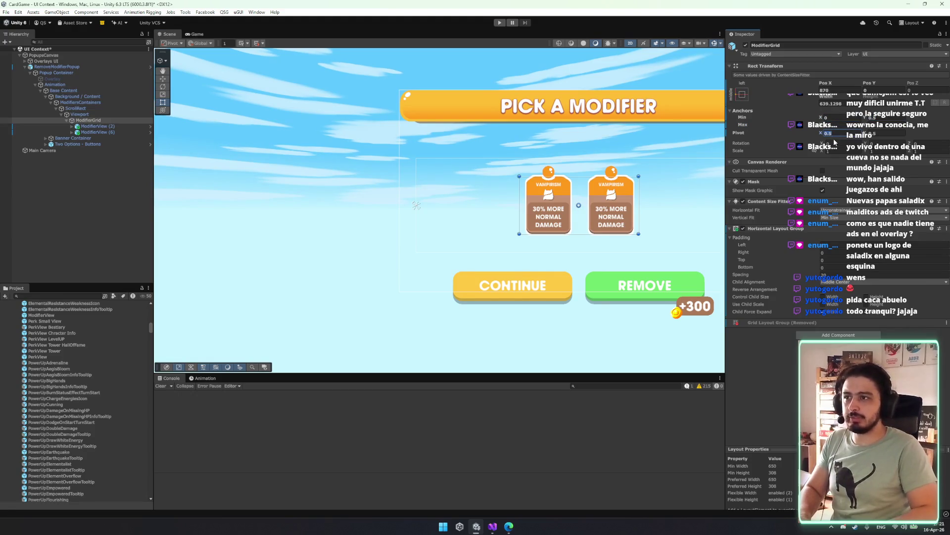
{"action": "type", "text": "0"}
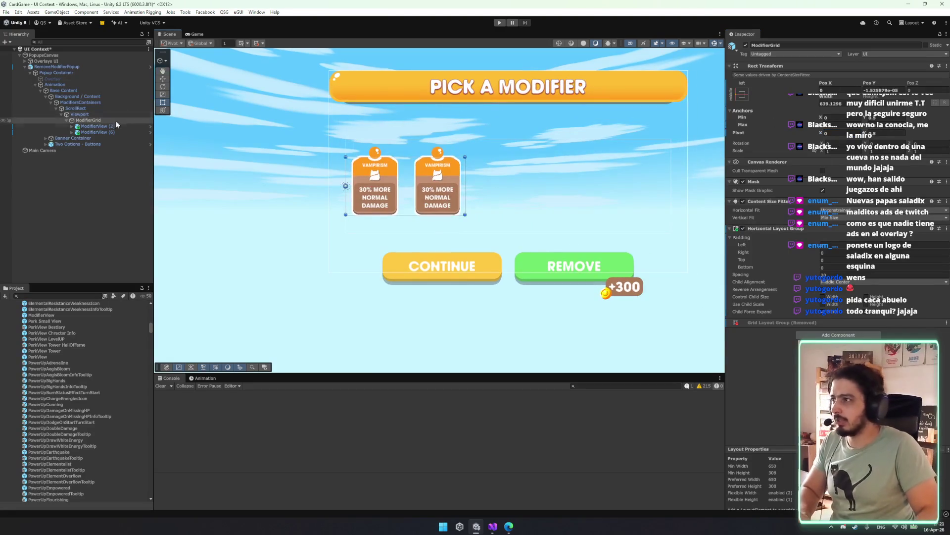
- Apply the middle-center anchor preset to ModifierGrid, test-duplicating a ModifierView and undoing it
{"action": "left_click", "coordinate": [97, 132]}
{"action": "key", "text": "ctrl+d"}
{"action": "key", "text": "ctrl+d"}
{"action": "key", "text": "ctrl+z"}
{"action": "key", "text": "ctrl+z"}
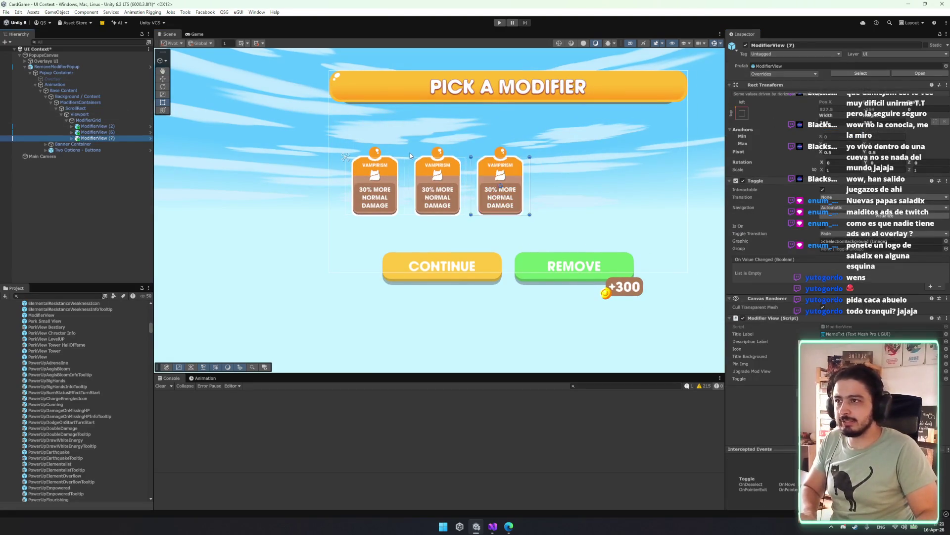
{"action": "left_click", "coordinate": [87, 120]}
{"action": "key", "text": "w"}
{"action": "left_click", "coordinate": [742, 94]}
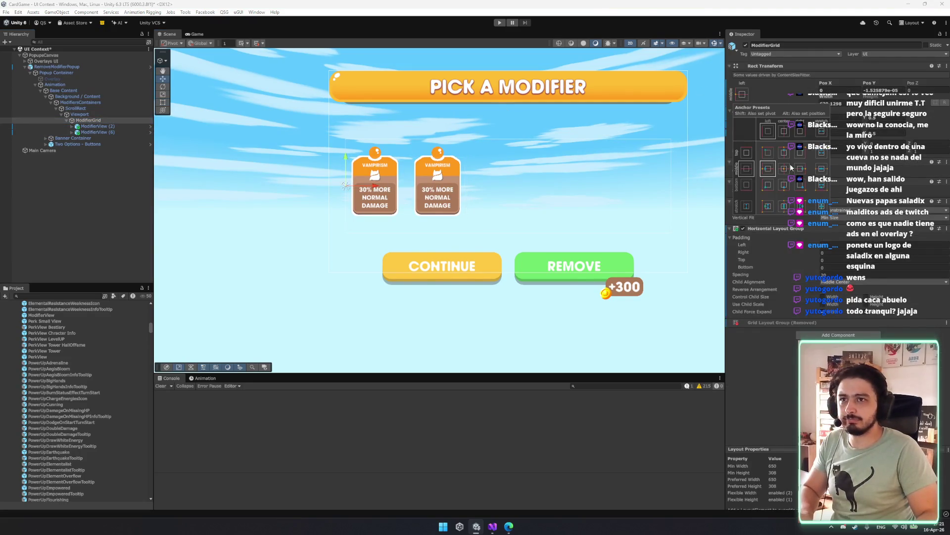
{"action": "left_click", "coordinate": [784, 168]}
{"action": "left_click", "coordinate": [97, 126]}
{"action": "key", "text": "ctrl+d"}
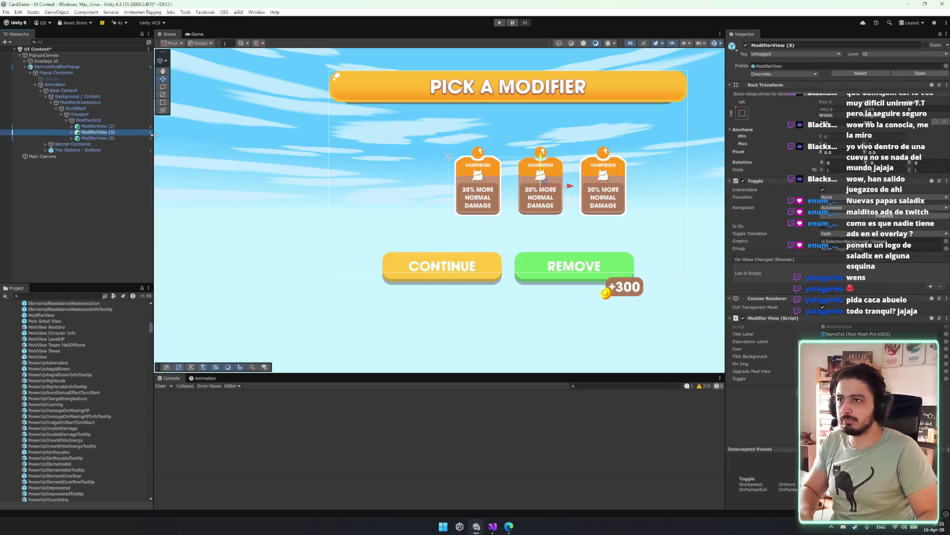
{"action": "key", "text": "ctrl+z"}
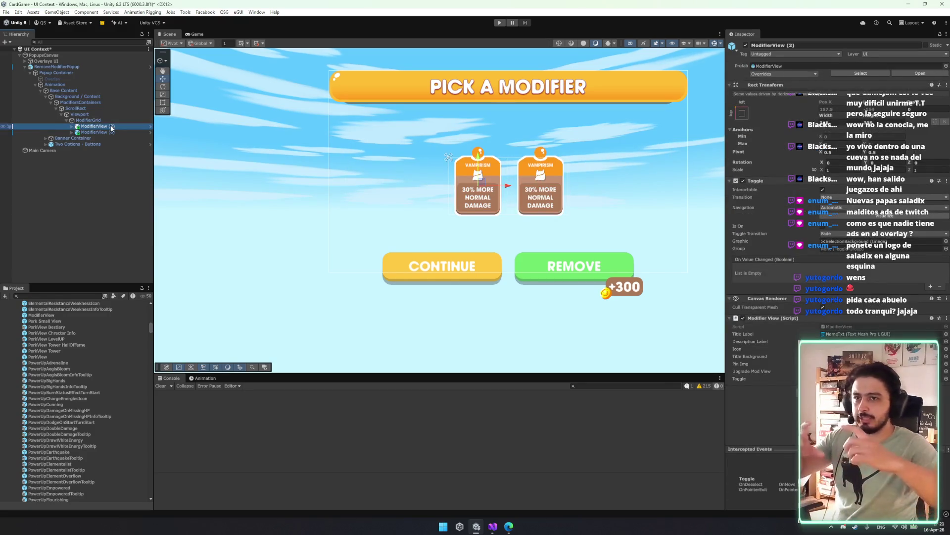
{"action": "left_click", "coordinate": [86, 121]}
- Look over ModifierGrid's Horizontal Layout Group options and child alignment, leaving them unchanged
{"action": "key", "text": "t"}
{"action": "right_click", "coordinate": [788, 230]}
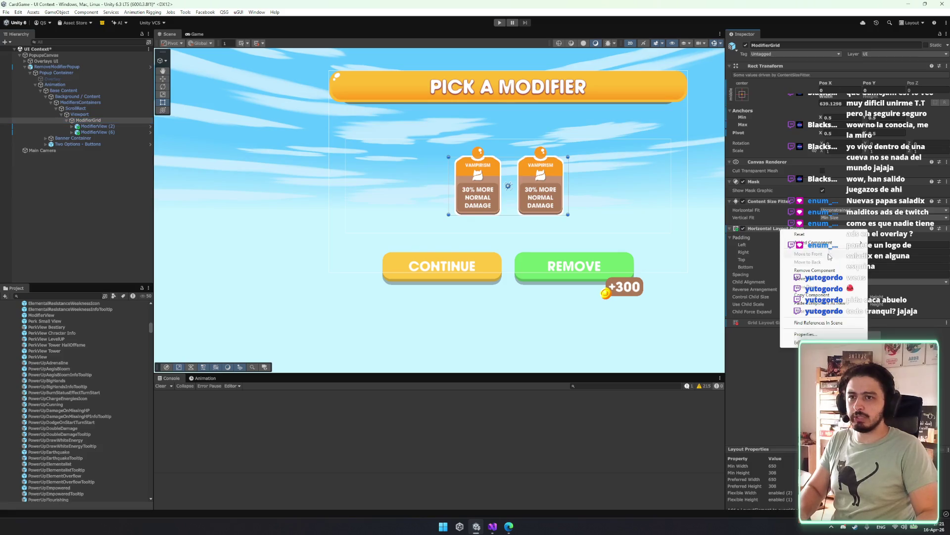
{"action": "left_click", "coordinate": [770, 374]}
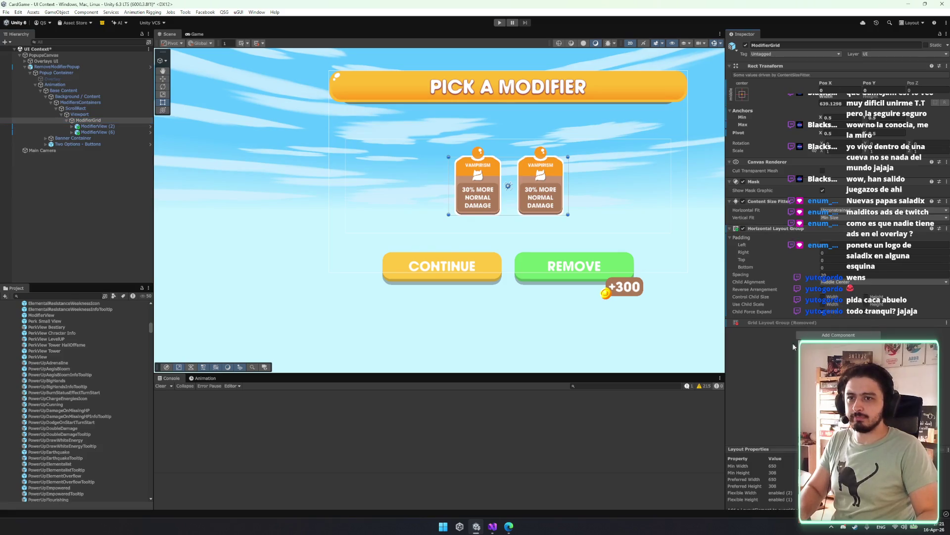
{"action": "left_click", "coordinate": [835, 282]}
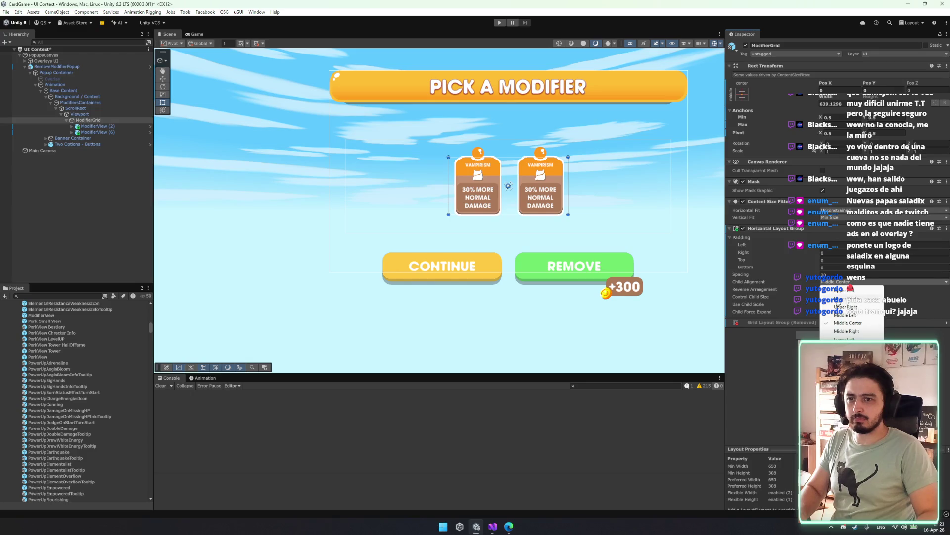
{"action": "left_click", "coordinate": [850, 299]}
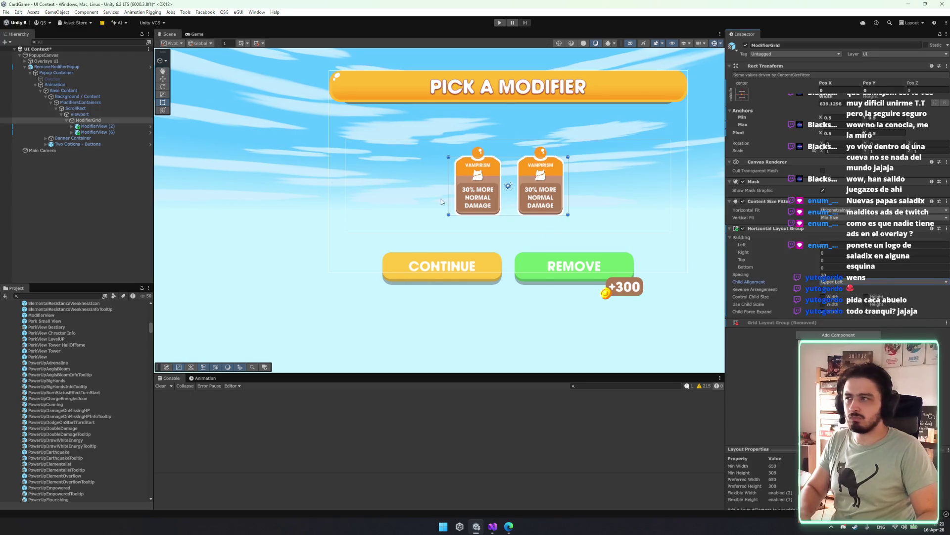
- Remove the Horizontal Layout Group component from ModifierGrid
{"action": "left_click", "coordinate": [94, 126]}
{"action": "key", "text": "ctrl+d"}
{"action": "key", "text": "ctrl+z"}
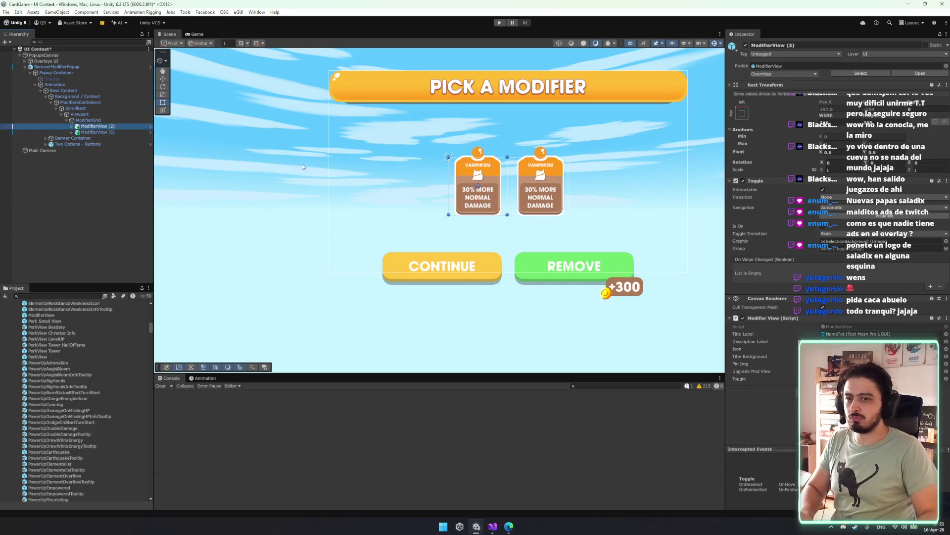
{"action": "left_click", "coordinate": [94, 120]}
{"action": "right_click", "coordinate": [781, 228]}
{"action": "left_click", "coordinate": [811, 266]}
{"action": "left_click", "coordinate": [112, 127]}
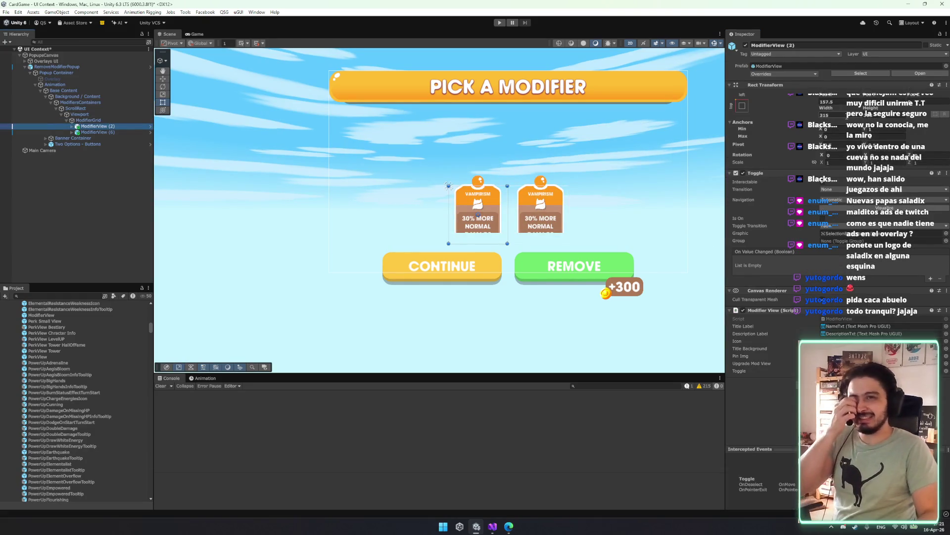
{"action": "key", "text": "ctrl+z"}
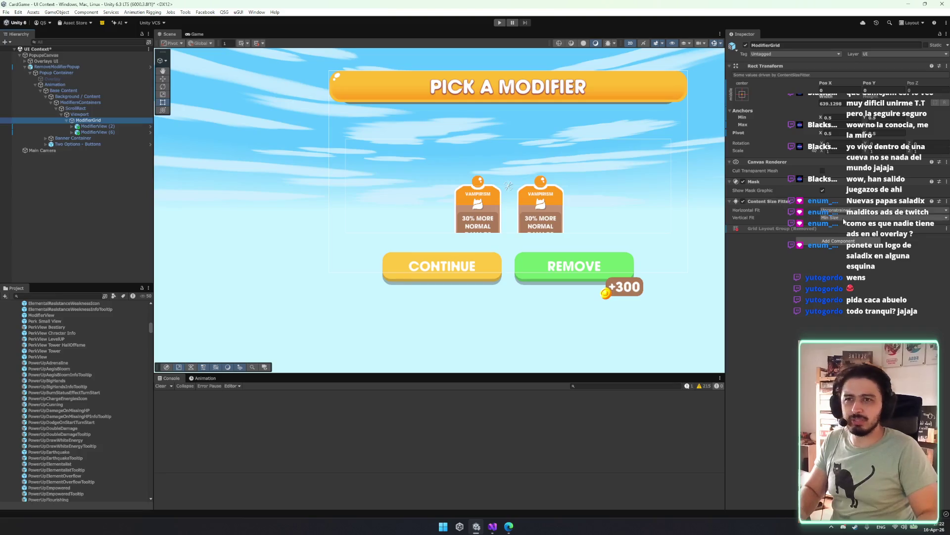
- Add a Grid Layout Group to ModifierGrid with cell size 315×308
{"action": "left_click", "coordinate": [838, 241]}
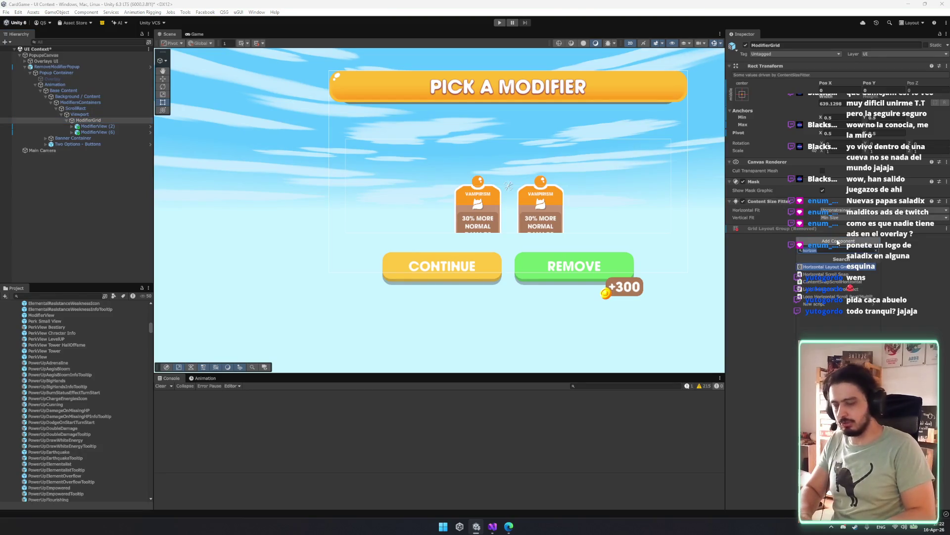
{"action": "type", "text": "gi"}
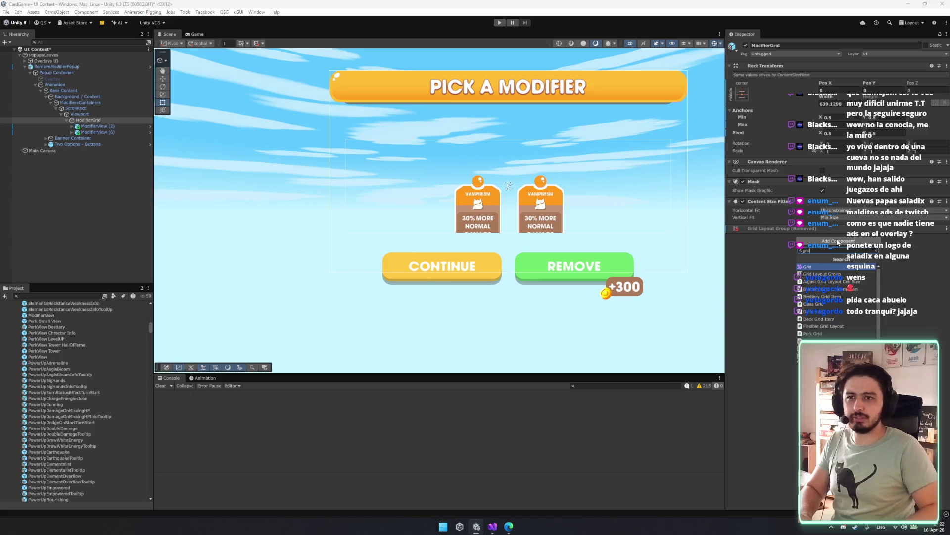
{"action": "left_click", "coordinate": [832, 274]}
{"action": "type", "text": "30"}
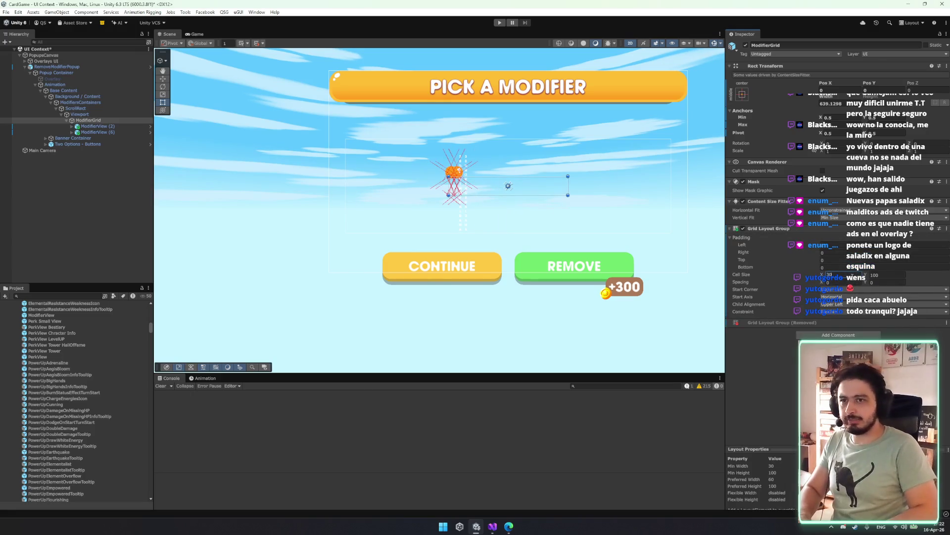
{"action": "key", "text": "BackSpace"}
{"action": "type", "text": "15"}
{"action": "key", "text": "Tab"}
{"action": "type", "text": "30"}
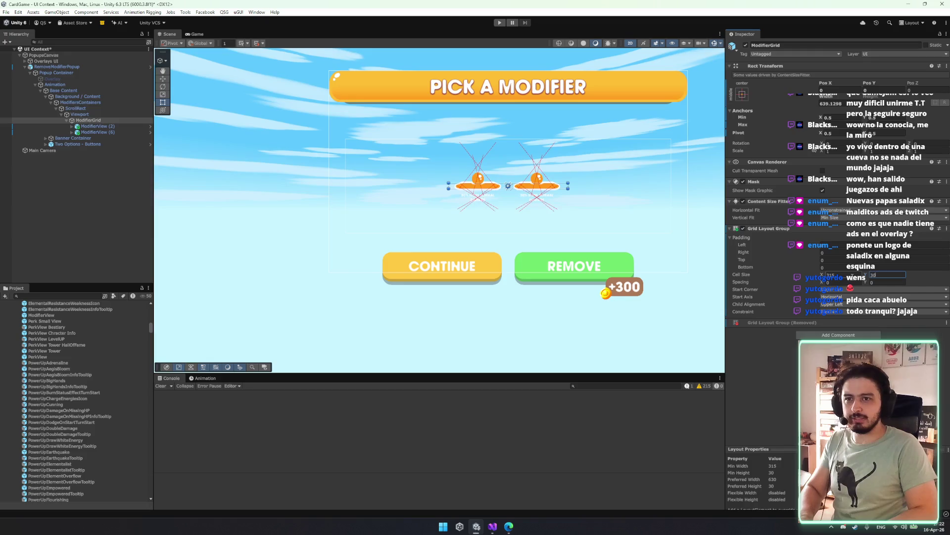
{"action": "type", "text": "8"}
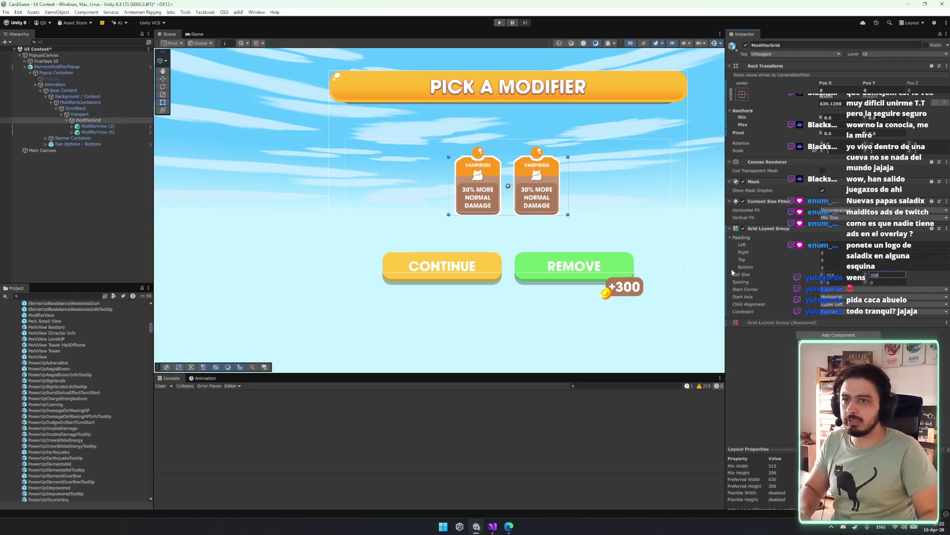
- Constrain the grid to a Fixed Column Count of 2 and duplicate a ModifierView card
{"action": "left_click", "coordinate": [854, 313]}
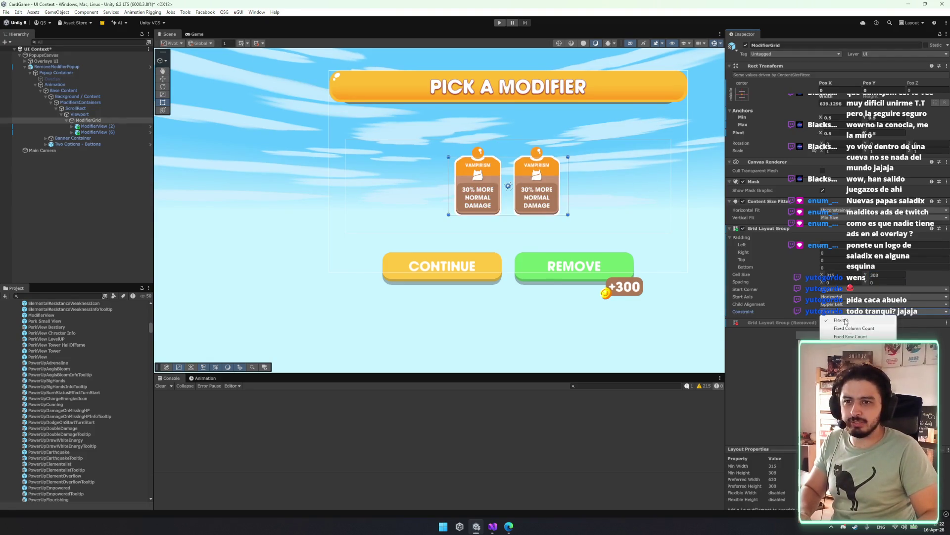
{"action": "left_click", "coordinate": [850, 328]}
{"action": "left_click", "coordinate": [882, 319]}
{"action": "type", "text": "2"}
{"action": "left_click", "coordinate": [99, 126]}
{"action": "key", "text": "ctrl+d"}
{"action": "key", "text": "ctrl+d"}
{"action": "key", "text": "ctrl+d"}
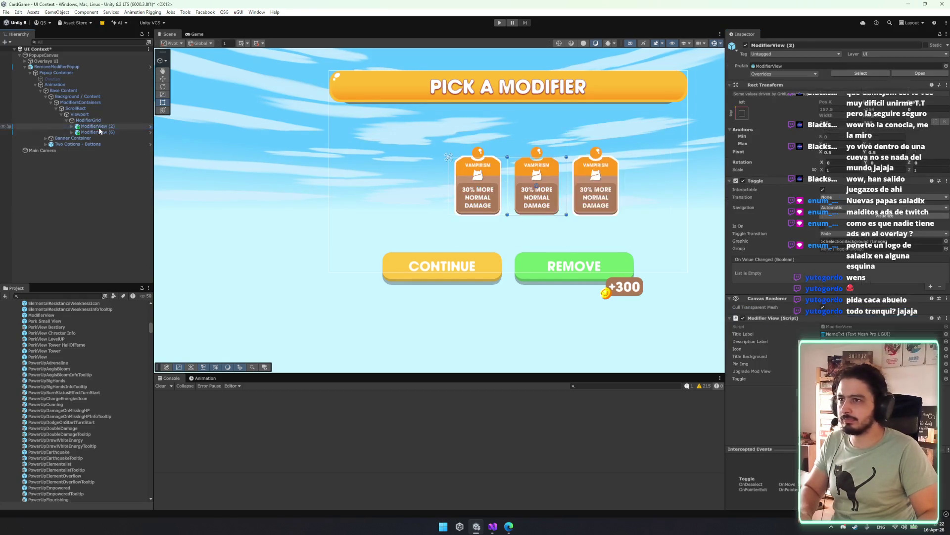
- Stretch the card grid across its container and delete an extra card copy
{"action": "left_click", "coordinate": [88, 120]}
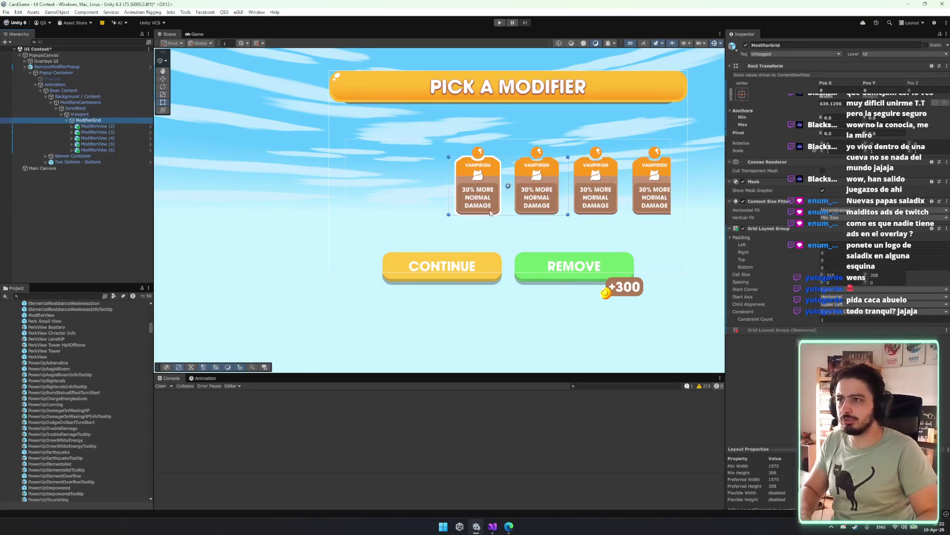
{"action": "left_click_drag", "start_coordinate": [451, 187], "coordinate": [232, 185]}
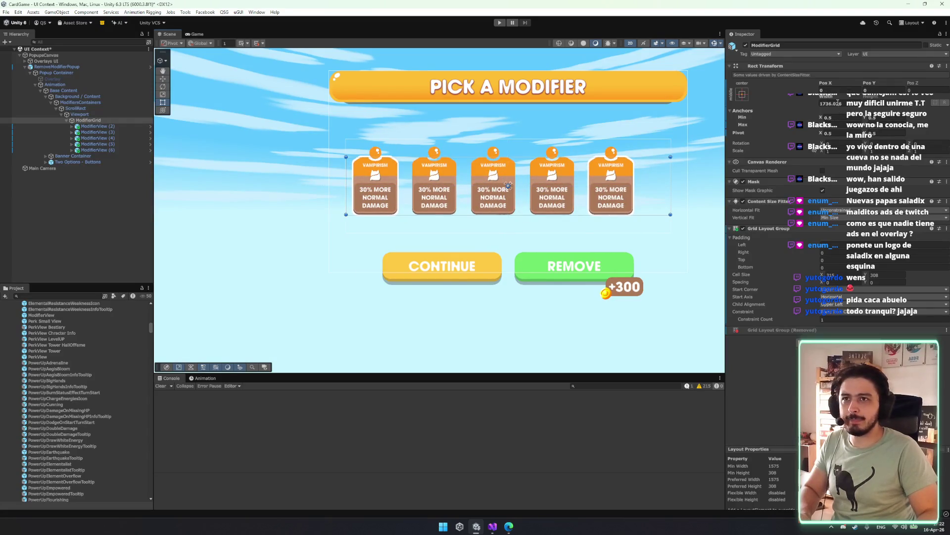
{"action": "left_click", "coordinate": [742, 94]}
{"action": "left_click", "coordinate": [815, 206]}
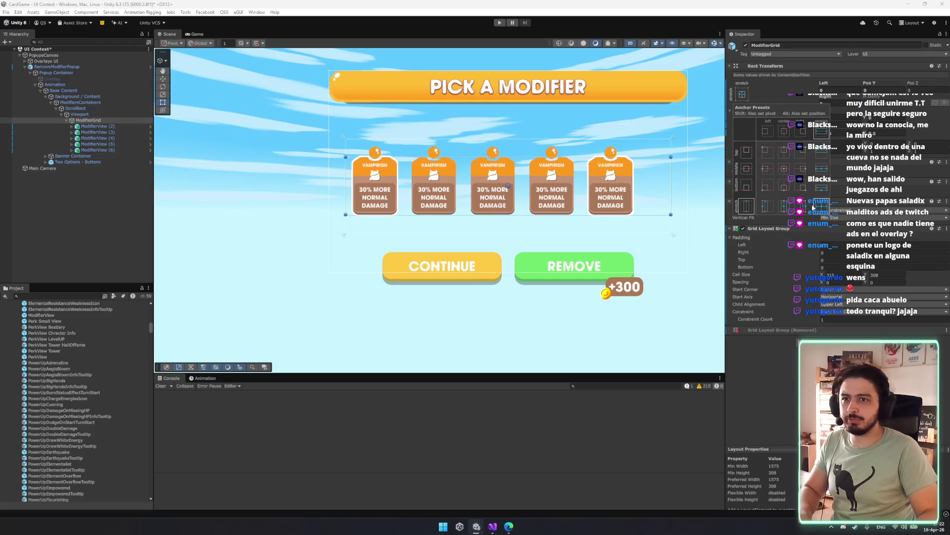
{"action": "left_click", "coordinate": [101, 139]}
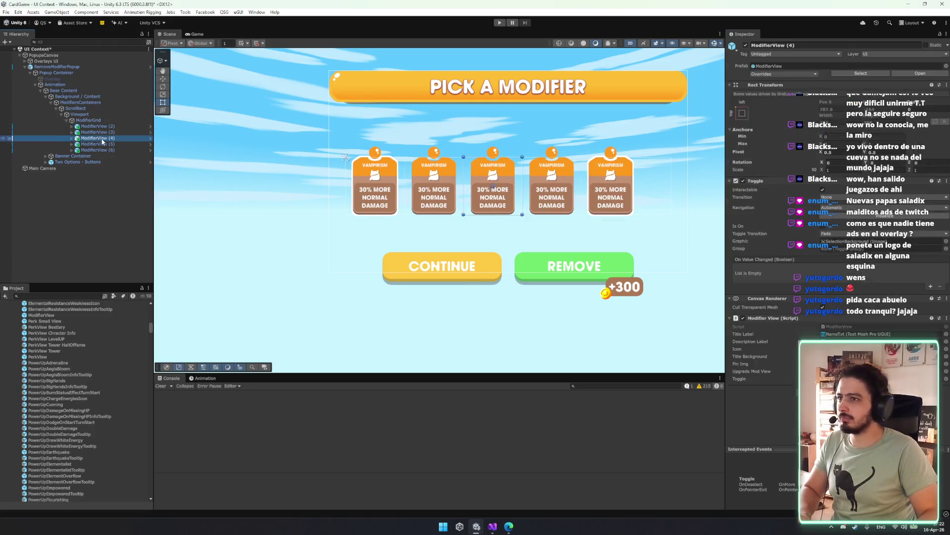
{"action": "key", "text": "Delete"}
- Set the grid's child alignment to centre the cards horizontally
{"action": "left_click", "coordinate": [112, 120]}
{"action": "left_click", "coordinate": [832, 291]}
{"action": "left_click", "coordinate": [839, 300]}
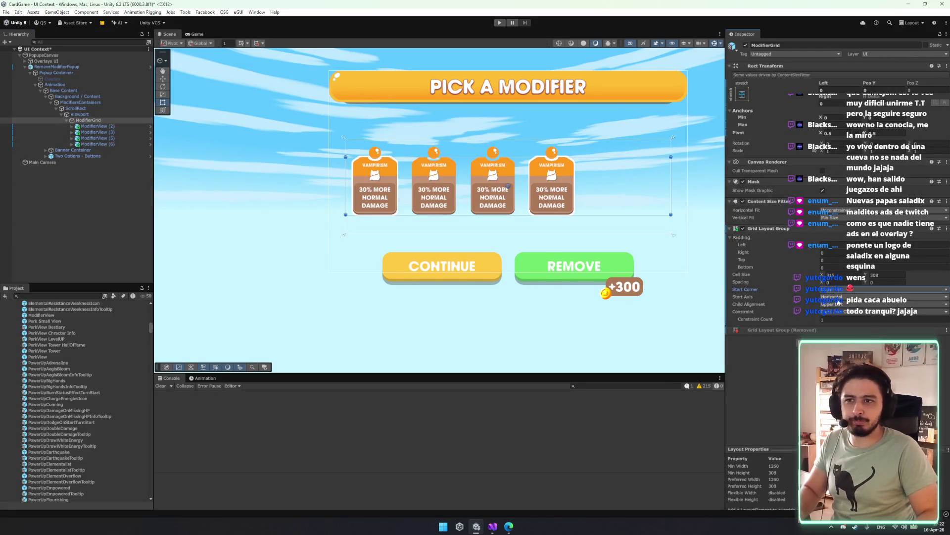
{"action": "left_click", "coordinate": [832, 304]}
{"action": "left_click", "coordinate": [847, 321]}
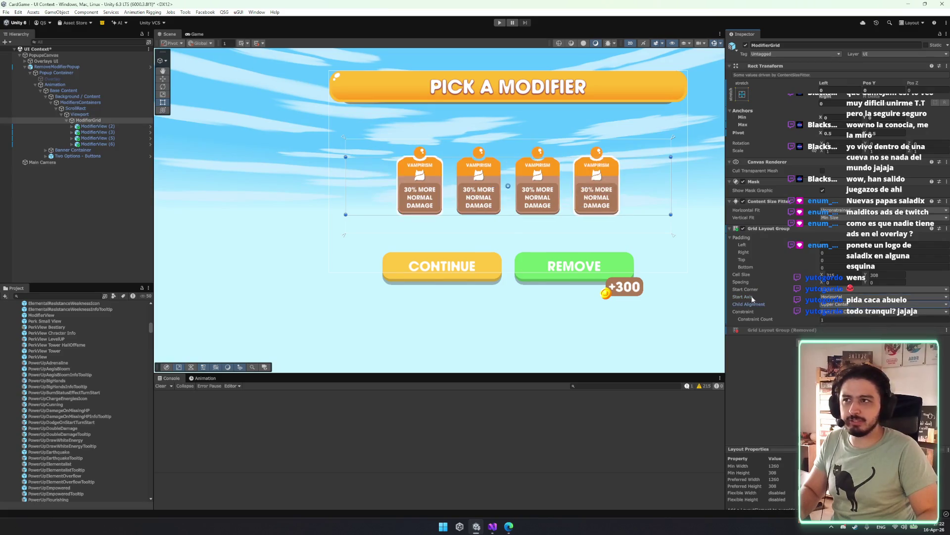
- Duplicate and delete card copies to adjust how many cards the grid holds
{"action": "left_click", "coordinate": [94, 138]}
{"action": "key", "text": "ctrl+d"}
{"action": "key", "text": "ctrl+d"}
{"action": "key", "text": "ctrl+d"}
{"action": "key", "text": "ctrl+d"}
{"action": "key", "text": "Delete"}
{"action": "key", "text": "Delete"}
{"action": "key", "text": "Delete"}
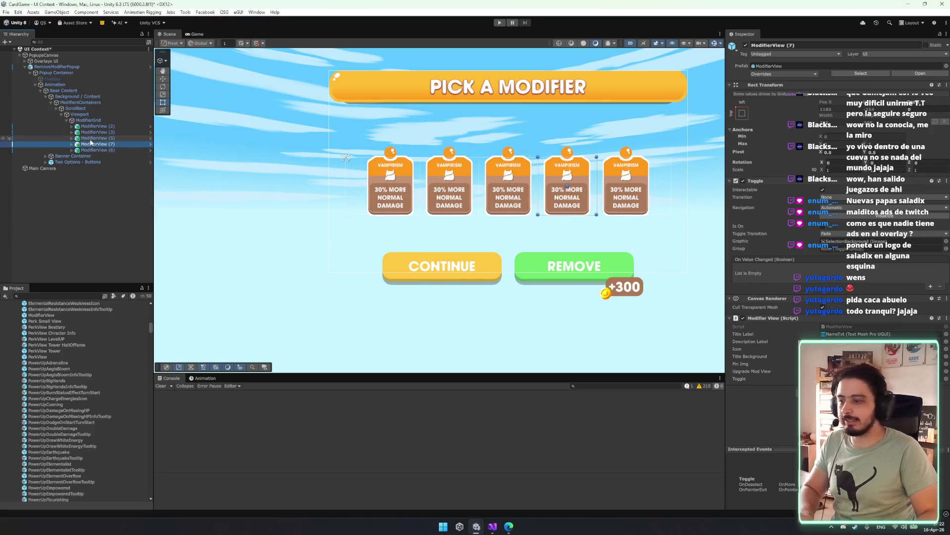
{"action": "left_click", "coordinate": [99, 134]}
{"action": "key", "text": "ctrl+d"}
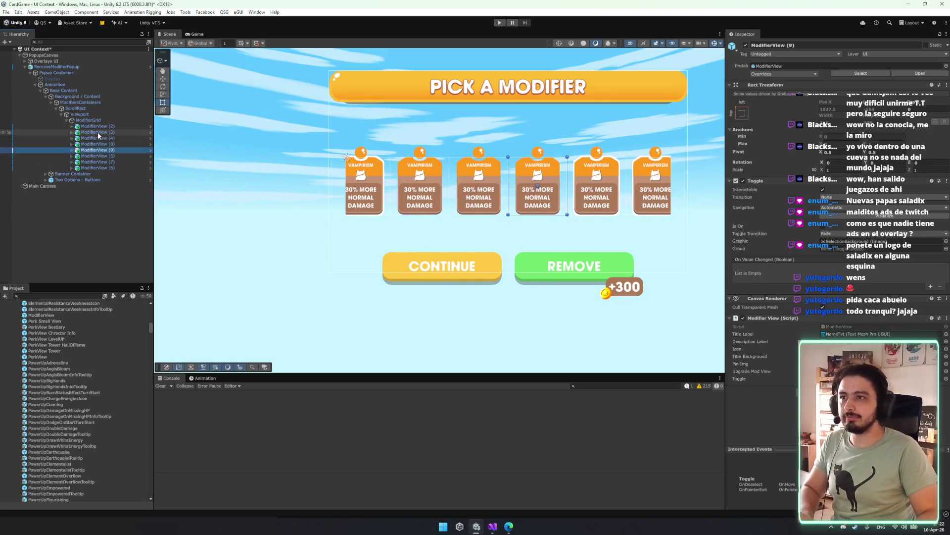
{"action": "key", "text": "Delete"}
{"action": "left_click", "coordinate": [102, 133]}
{"action": "left_click", "coordinate": [94, 120]}
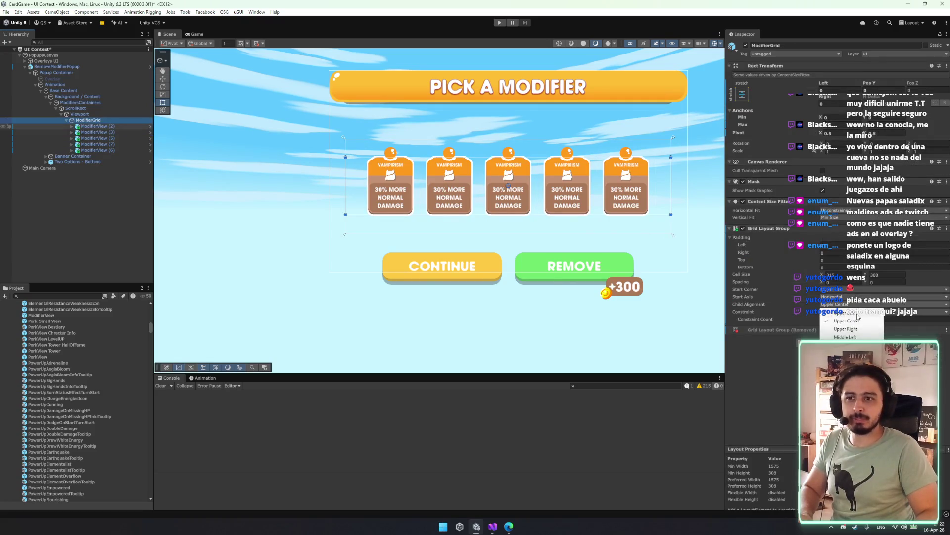
- Delete the fifth card and make more copies of the second ModifierView card
{"action": "left_click", "coordinate": [122, 138]}
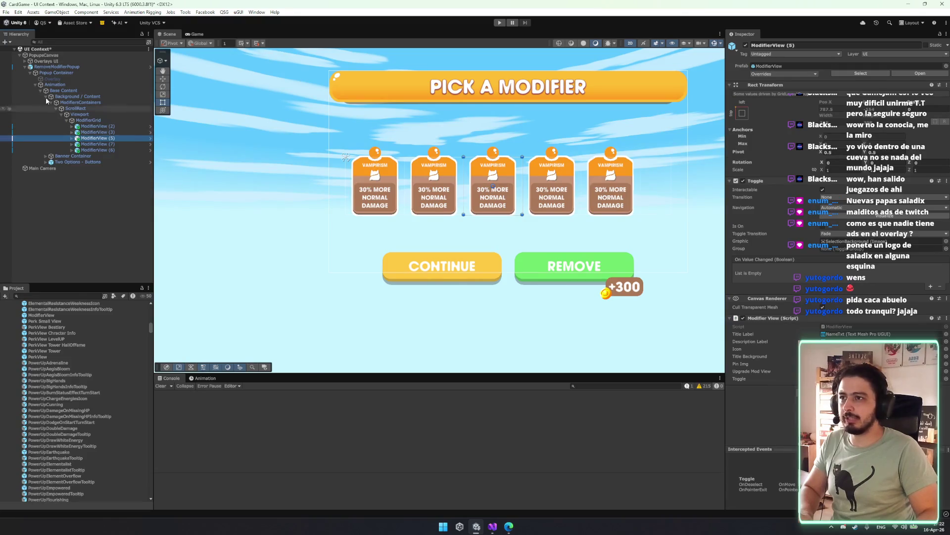
{"action": "key", "text": "Delete"}
{"action": "left_click", "coordinate": [88, 120]}
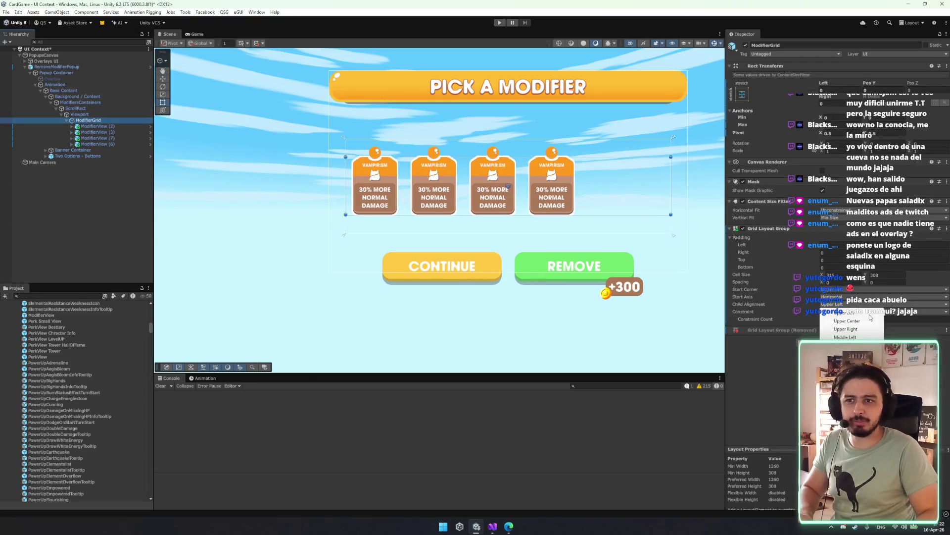
{"action": "left_click", "coordinate": [107, 127]}
{"action": "key", "text": "ctrl+d"}
{"action": "key", "text": "ctrl+d"}
{"action": "key", "text": "ctrl+d"}
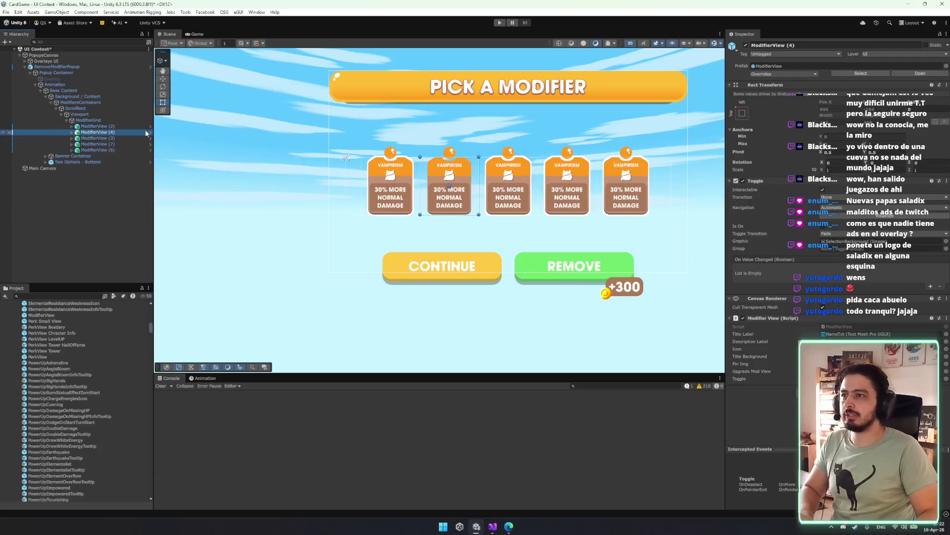
- Turn off Inertia on the Scroll Rect and test sliding the cards sideways
{"action": "left_click", "coordinate": [106, 120]}
{"action": "left_click", "coordinate": [99, 114]}
{"action": "left_click", "coordinate": [98, 108]}
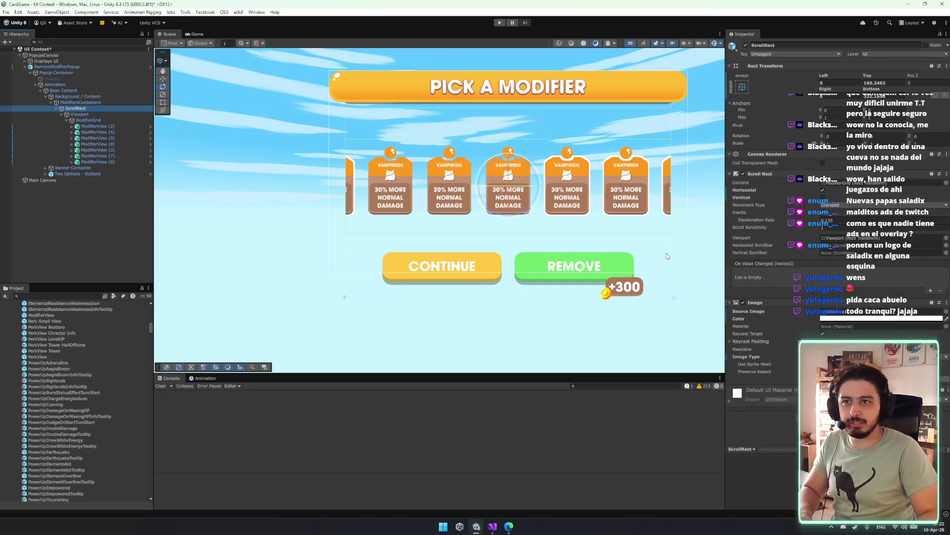
{"action": "left_click", "coordinate": [822, 213]}
{"action": "key", "text": "w"}
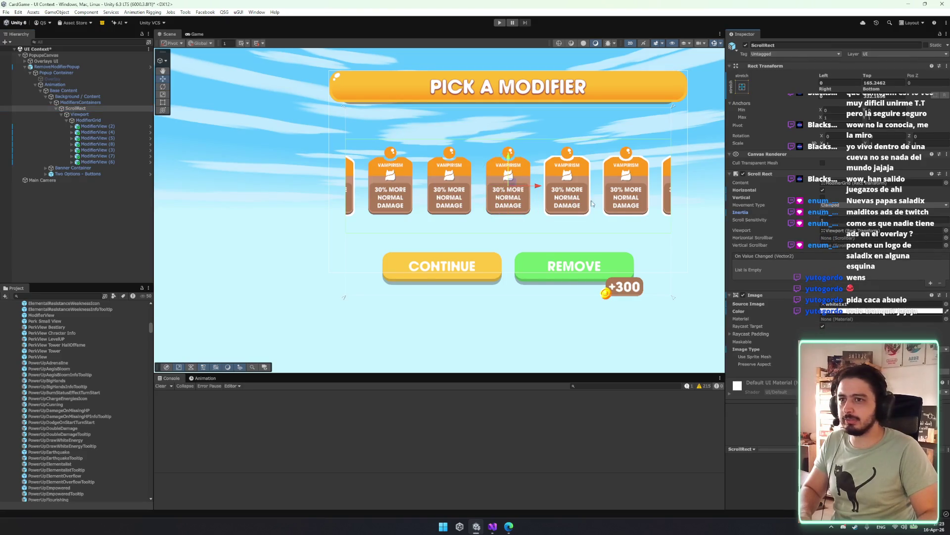
{"action": "left_click_drag", "start_coordinate": [544, 187], "coordinate": [629, 187]}
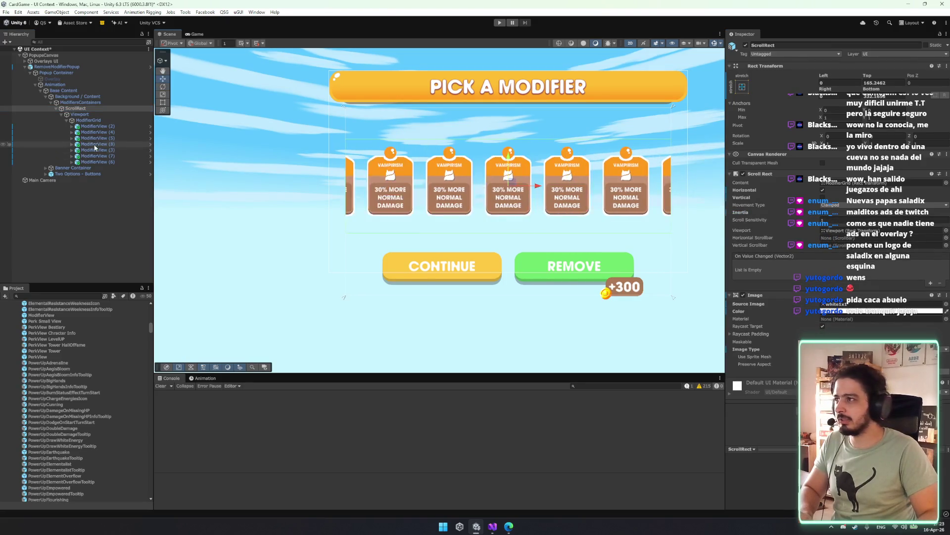
- Try stretching the modifier grid horizontally, then undo the accidental stretch
{"action": "left_click", "coordinate": [88, 120]}
{"action": "key", "text": "r"}
{"action": "mouse_move", "coordinate": [537, 187]}
{"action": "left_mouse_down"}
{"action": "mouse_move", "coordinate": [559, 187]}
{"action": "mouse_move", "coordinate": [333, 173]}
{"action": "left_mouse_up"}
{"action": "key", "text": "ctrl+z"}
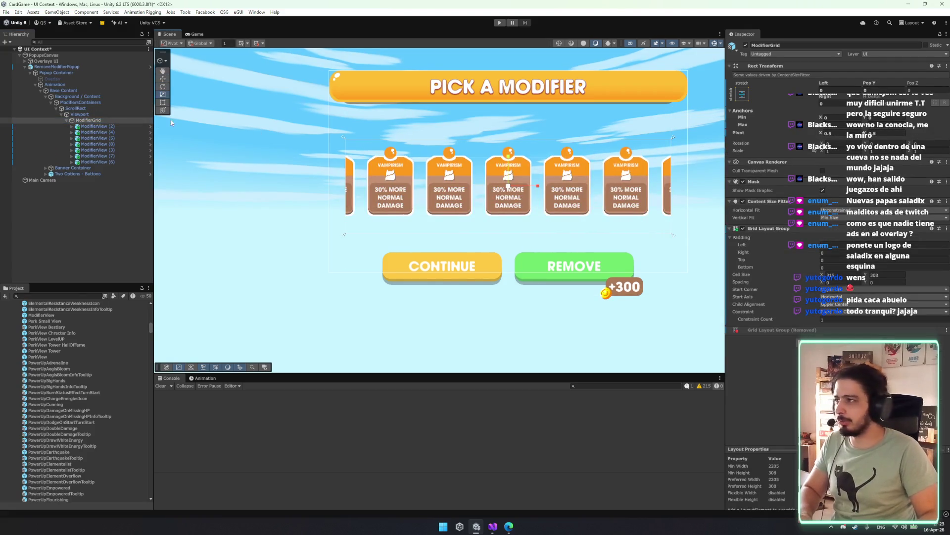
- Delete the extra ModifierView cards, leaving three: (2), (7) and (6)
{"action": "left_click", "coordinate": [123, 144]}
{"action": "left_click", "coordinate": [101, 132]}
{"action": "left_click", "coordinate": [104, 149], "text": "shift"}
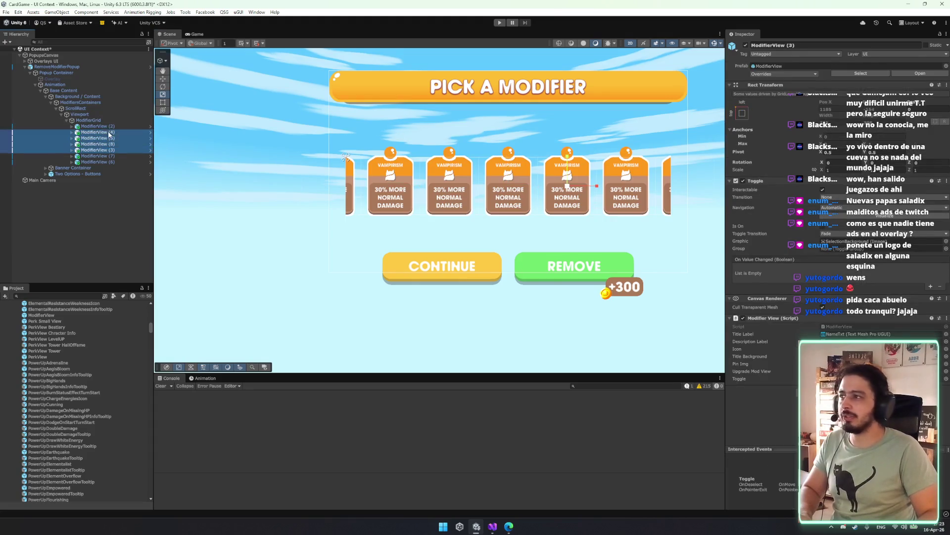
{"action": "key", "text": "Delete"}
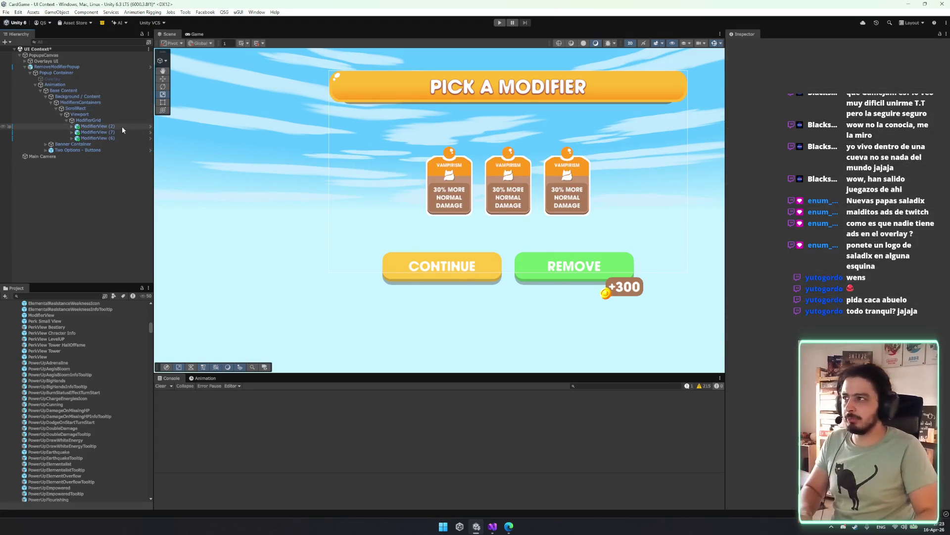
{"action": "key", "text": "ctrl+z"}
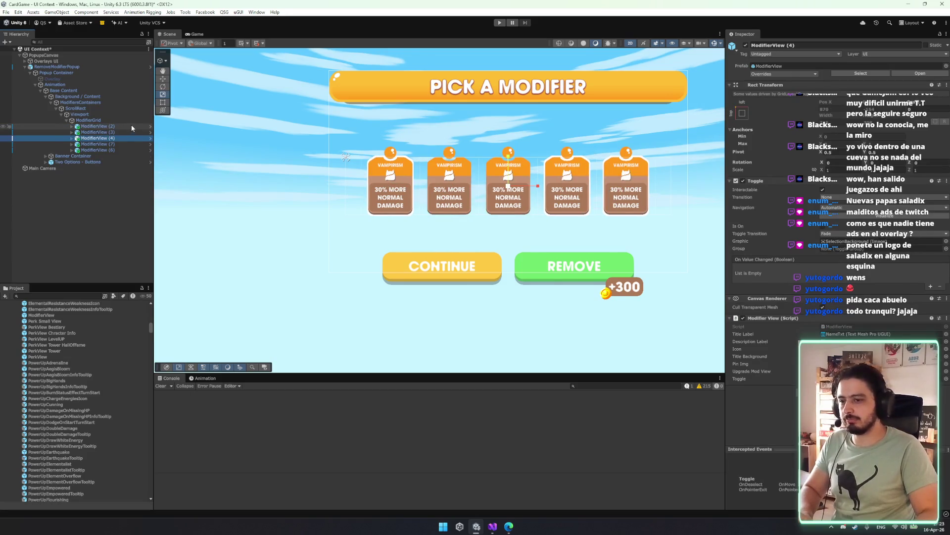
{"action": "key", "text": "ctrl+y"}
{"action": "left_click", "coordinate": [133, 120]}
{"action": "key", "text": "w"}
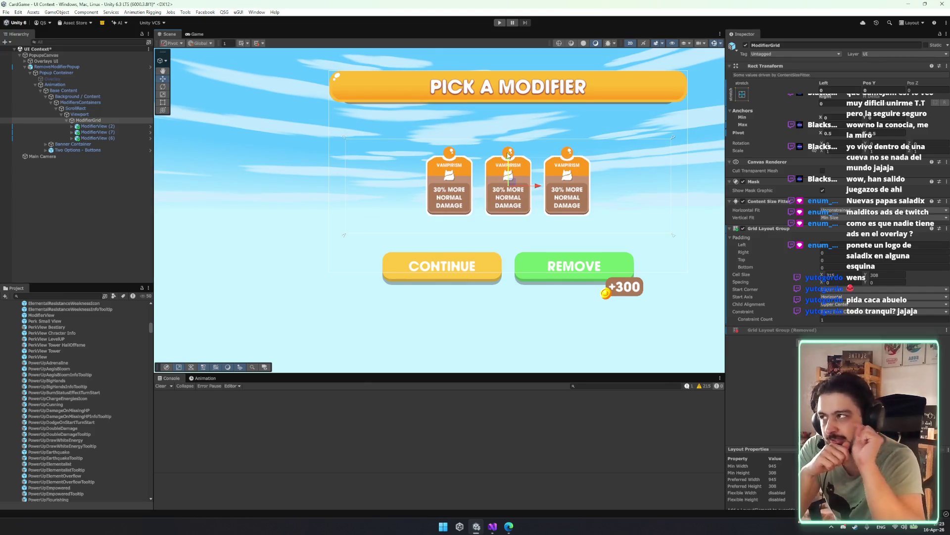
{"action": "left_click", "coordinate": [96, 132]}
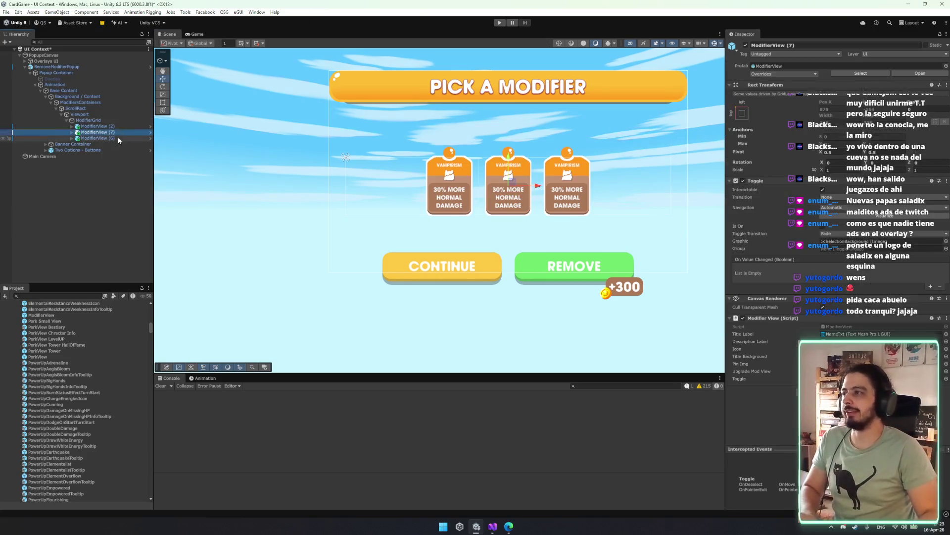
{"action": "key", "text": "ctrl+d"}
{"action": "left_click_drag", "start_coordinate": [98, 111], "coordinate": [99, 107]}
{"action": "mouse_move", "coordinate": [544, 195]}
{"action": "left_mouse_down"}
{"action": "mouse_move", "coordinate": [582, 246]}
{"action": "mouse_move", "coordinate": [569, 330]}
{"action": "mouse_move", "coordinate": [574, 258]}
{"action": "left_mouse_up"}
{"action": "key", "text": "Delete"}
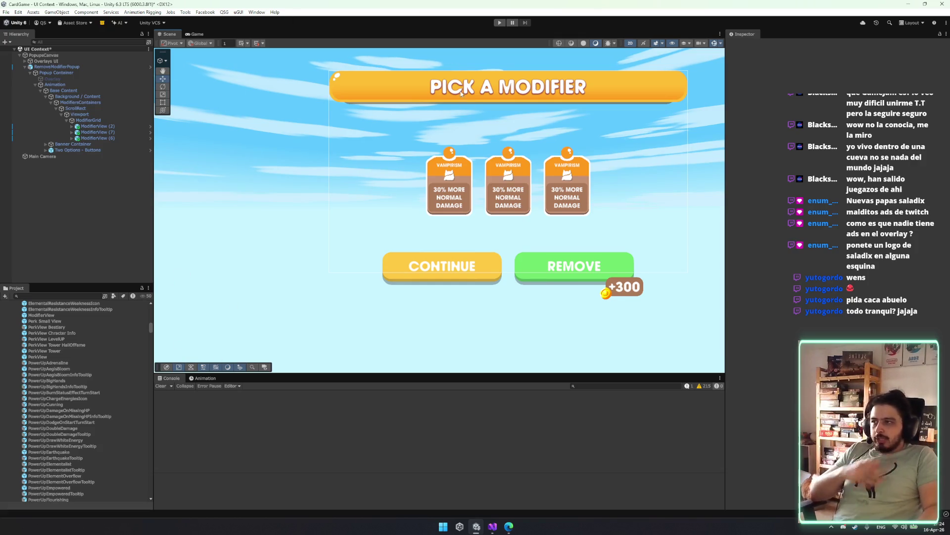
{"action": "scroll", "coordinate": [461, 93], "scroll_direction": "up", "scroll_amount": 2}
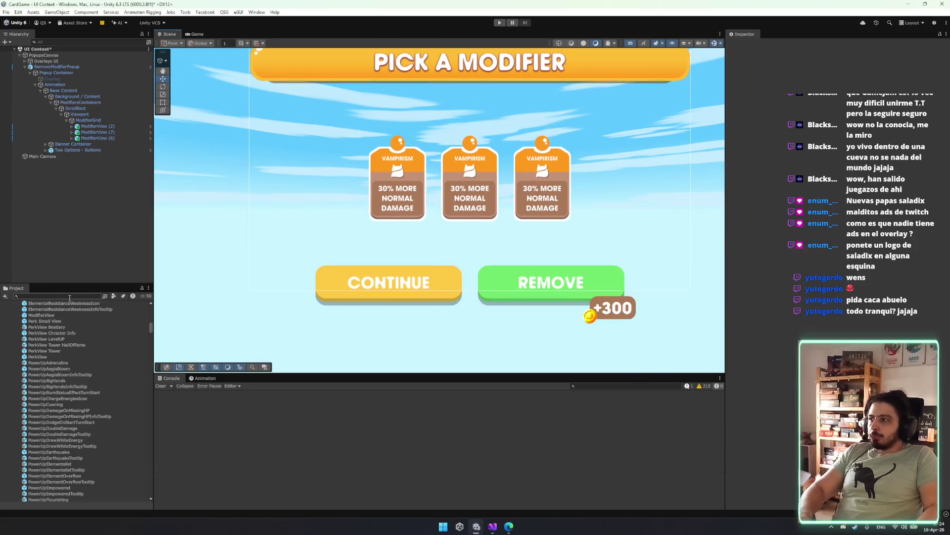
- Find the EventPopup prefab in the Project and place it in the scene
{"action": "type", "text": "vent"}
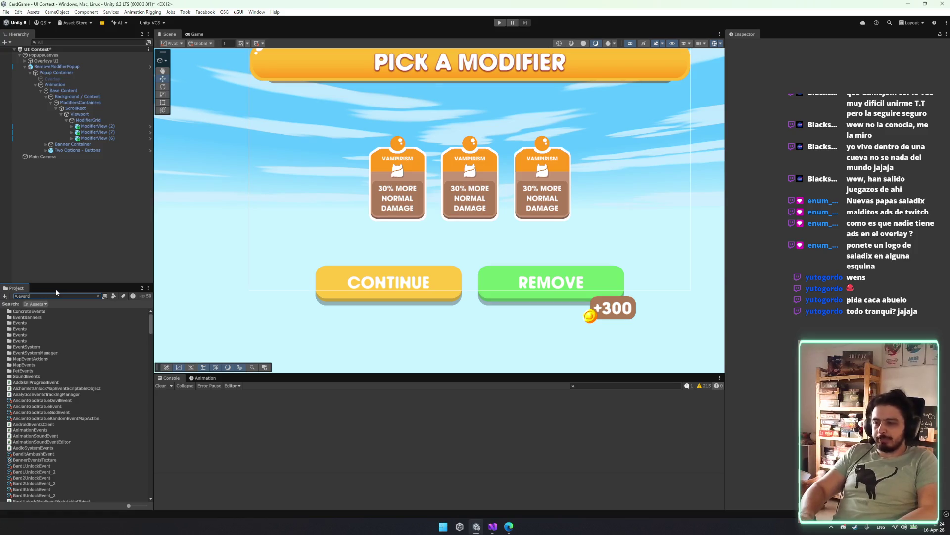
{"action": "type", "text": "popup"}
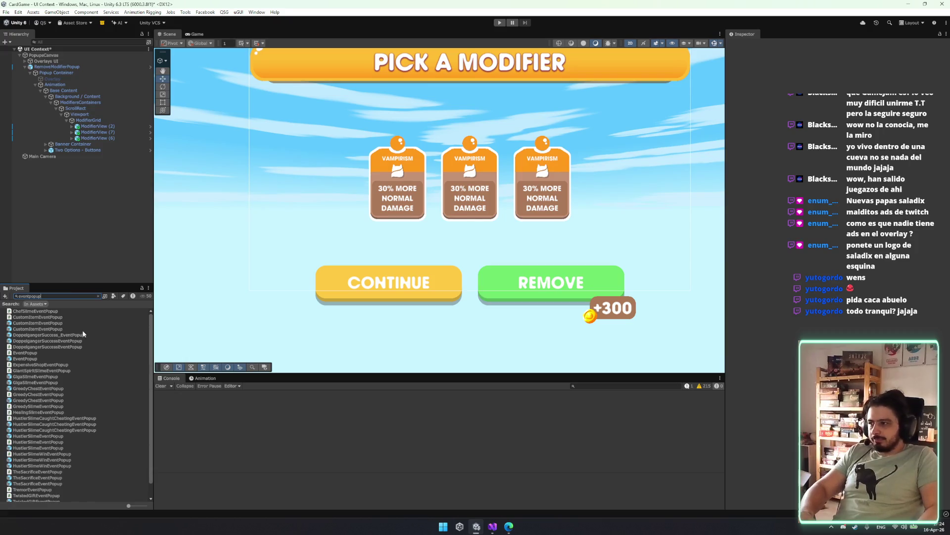
{"action": "scroll", "coordinate": [94, 321], "scroll_direction": "down", "scroll_amount": 1}
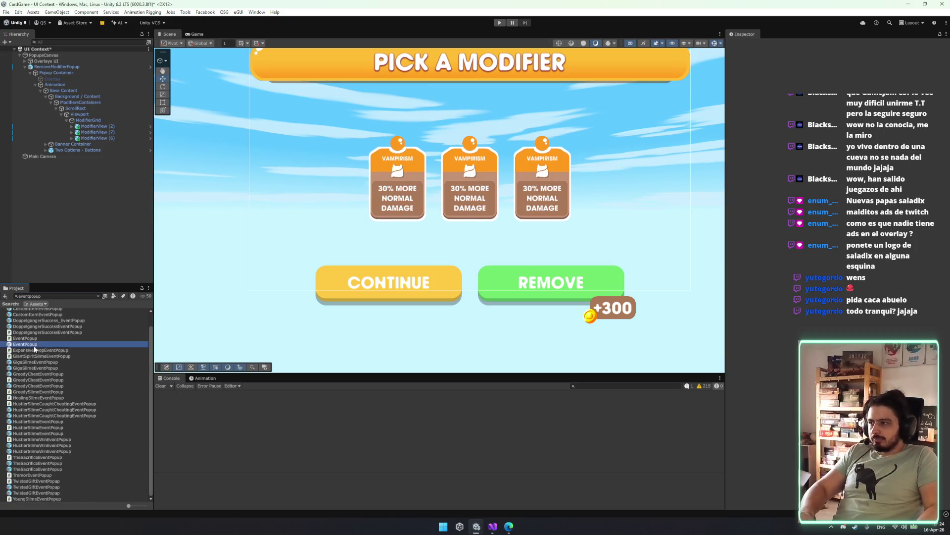
{"action": "left_click_drag", "start_coordinate": [76, 71], "coordinate": [74, 68]}
{"action": "key", "text": "f"}
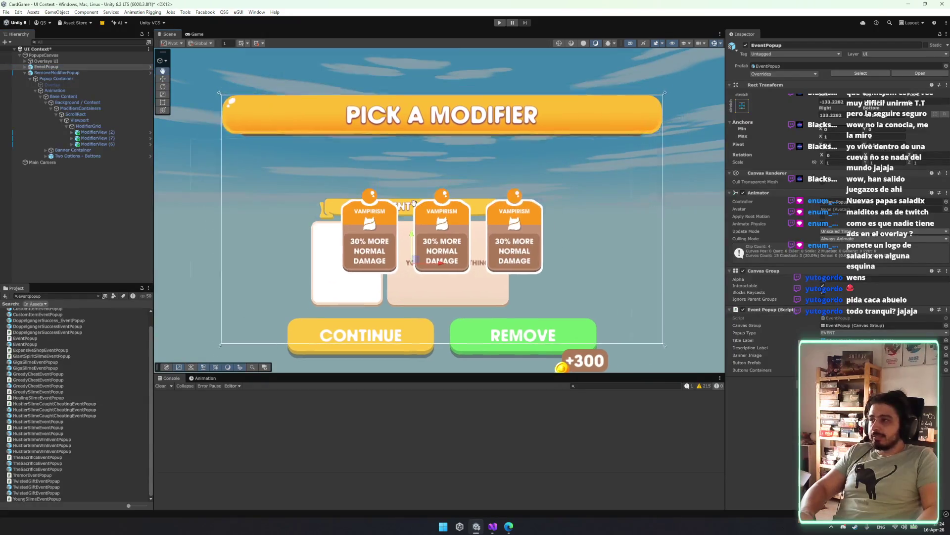
- Enable RemoveModifierPopup's own Overlay to darken the backdrop
{"action": "left_click", "coordinate": [25, 66]}
{"action": "left_click", "coordinate": [54, 84]}
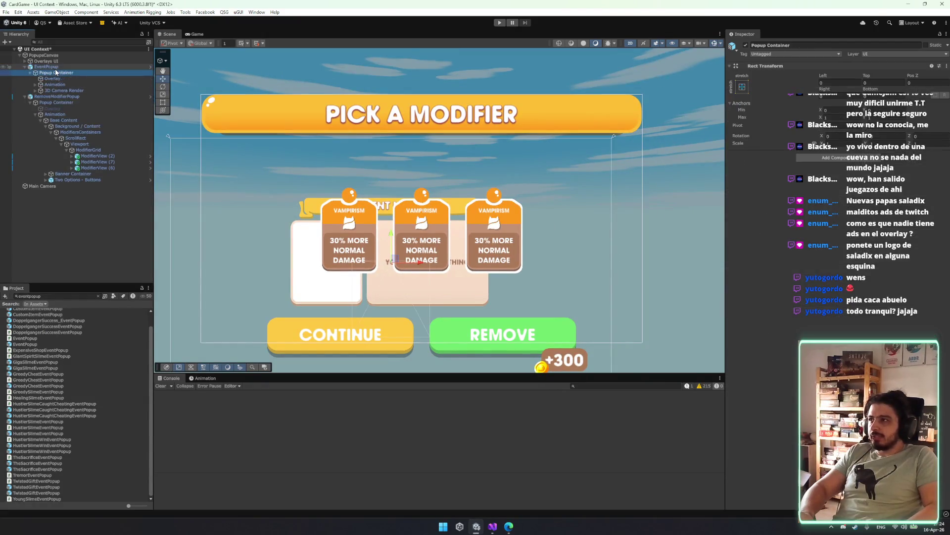
{"action": "key", "text": "Up"}
{"action": "key", "text": "ctrl+d"}
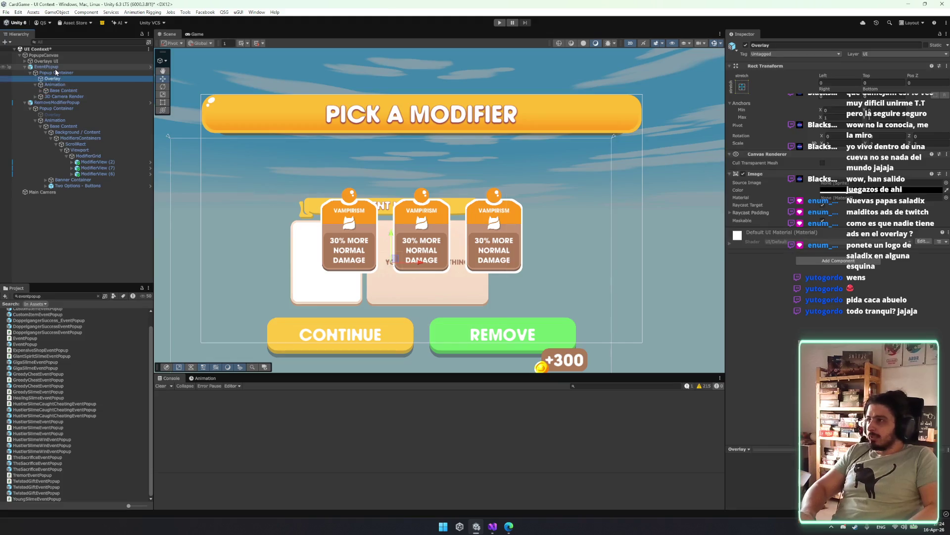
{"action": "mouse_move", "coordinate": [52, 84]}
{"action": "left_mouse_down"}
{"action": "mouse_move", "coordinate": [73, 118]}
{"action": "mouse_move", "coordinate": [59, 114]}
{"action": "left_mouse_up"}
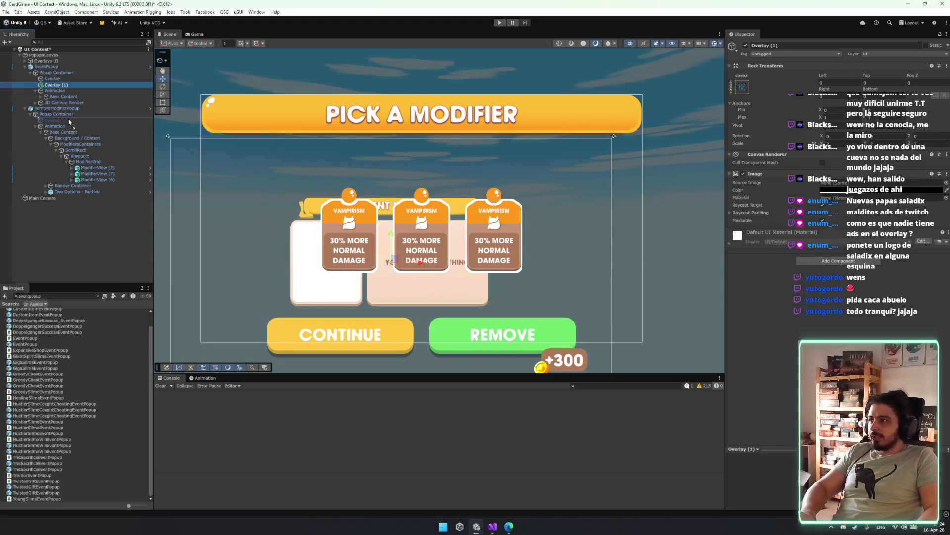
{"action": "key", "text": "Delete"}
{"action": "left_click", "coordinate": [69, 115]}
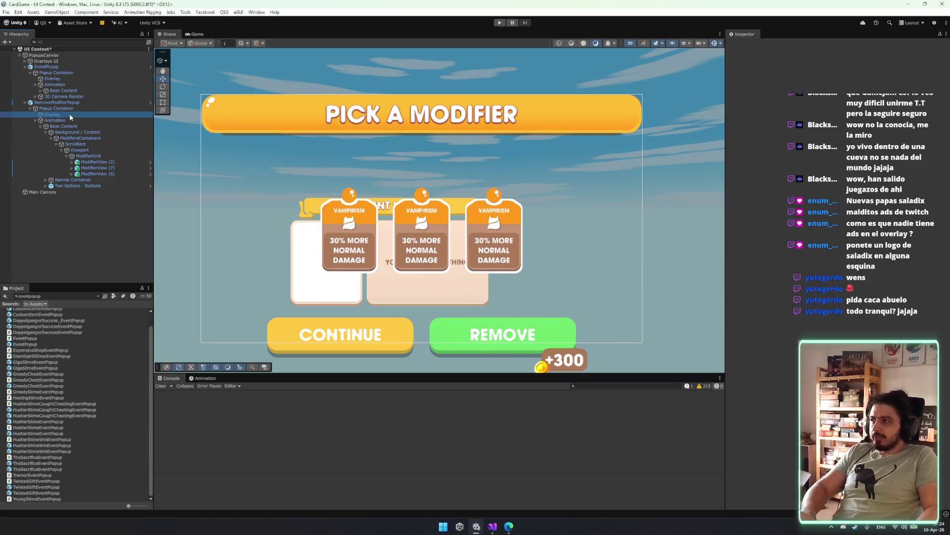
{"action": "left_click", "coordinate": [746, 45]}
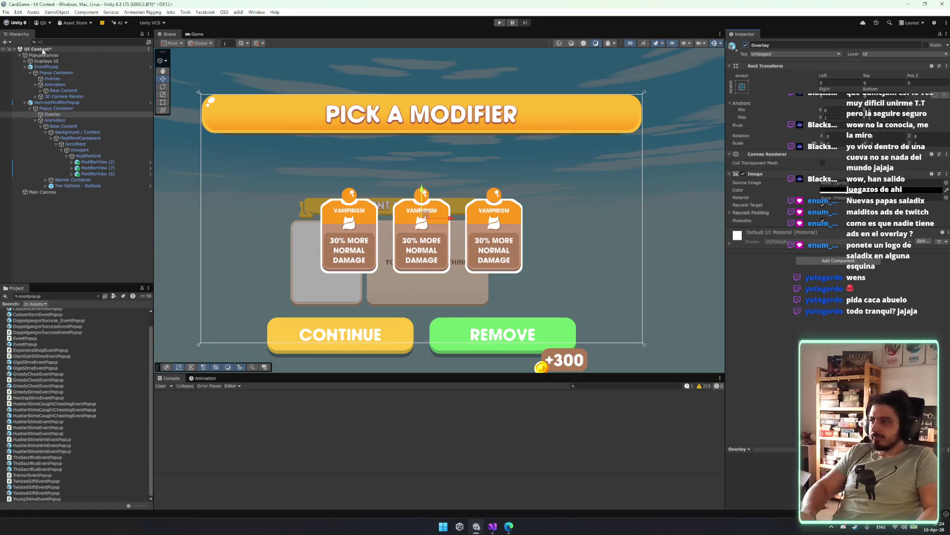
- Duplicate EventPopup's Banner Container and move the copy into RemoveModifierPopup's content
{"action": "left_click", "coordinate": [70, 87]}
{"action": "key", "text": "Down"}
{"action": "key", "text": "Right"}
{"action": "key", "text": "Down"}
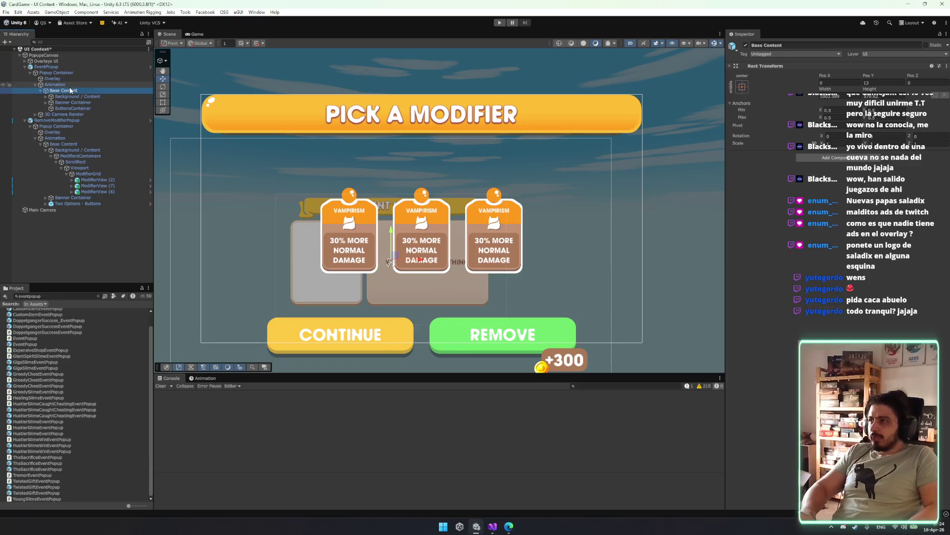
{"action": "key", "text": "Down"}
{"action": "key", "text": "ctrl+d"}
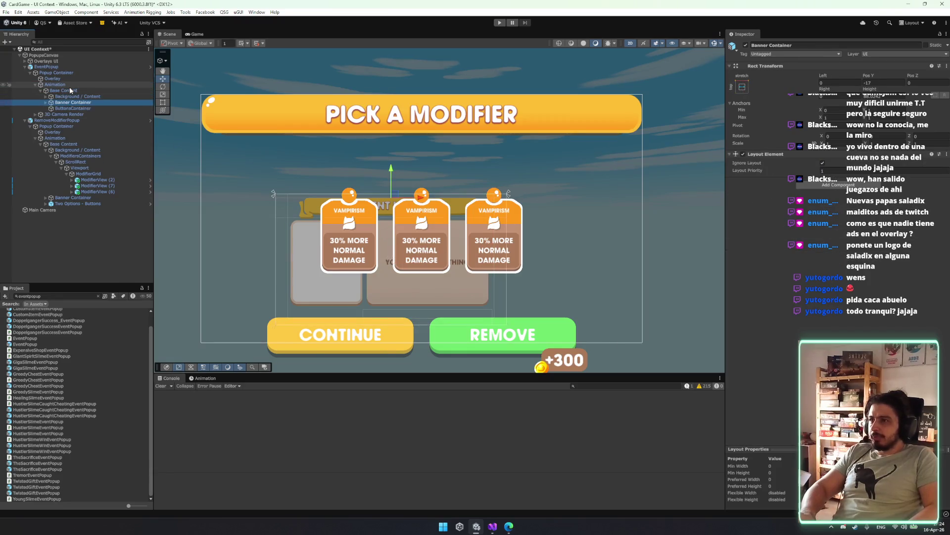
{"action": "left_click", "coordinate": [68, 72]}
{"action": "left_click_drag", "start_coordinate": [74, 108], "coordinate": [71, 208]}
- Delete EventPopup from the scene and expand the original Banner Container to its title
{"action": "key", "text": "Delete"}
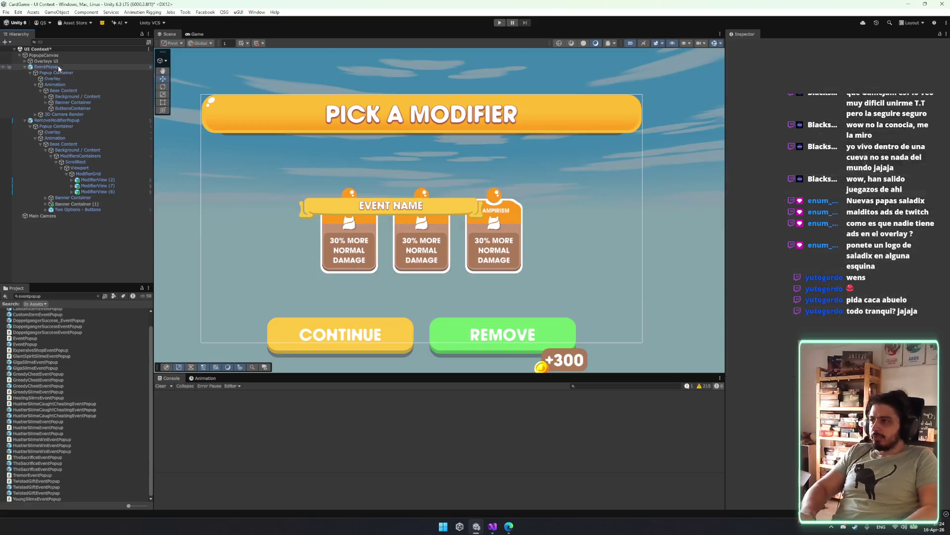
{"action": "left_click", "coordinate": [73, 144]}
{"action": "key", "text": "Right"}
{"action": "key", "text": "Down"}
{"action": "key", "text": "Down"}
{"action": "key", "text": "Right"}
{"action": "key", "text": "Down"}
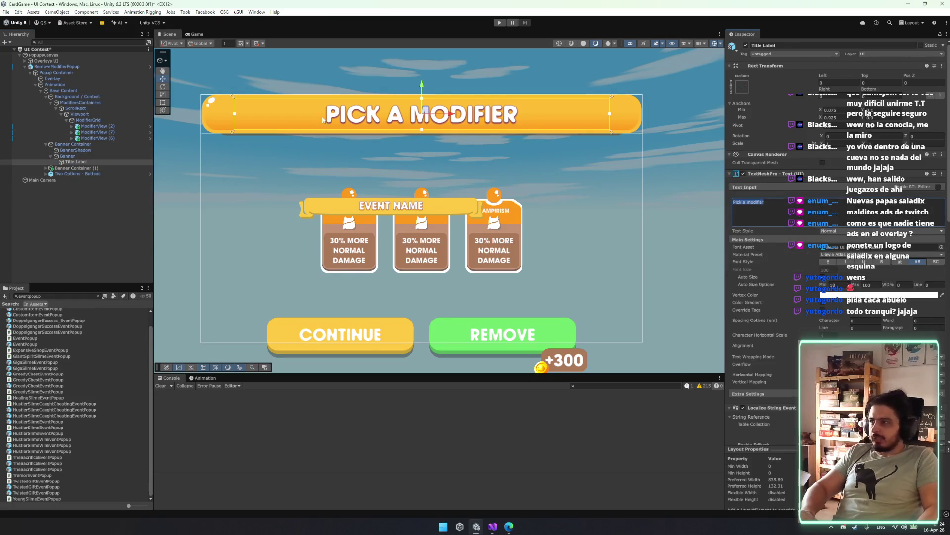
- Change the copied banner's title text to 'Pick a modifier'
{"action": "left_click", "coordinate": [119, 151]}
{"action": "left_click", "coordinate": [45, 169]}
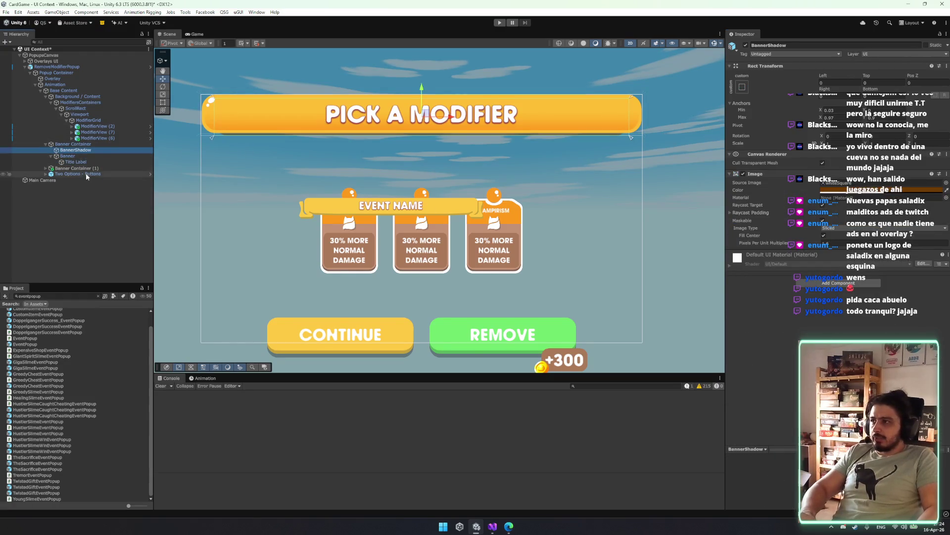
{"action": "left_click", "coordinate": [85, 174]}
{"action": "key", "text": "Right"}
{"action": "key", "text": "Down"}
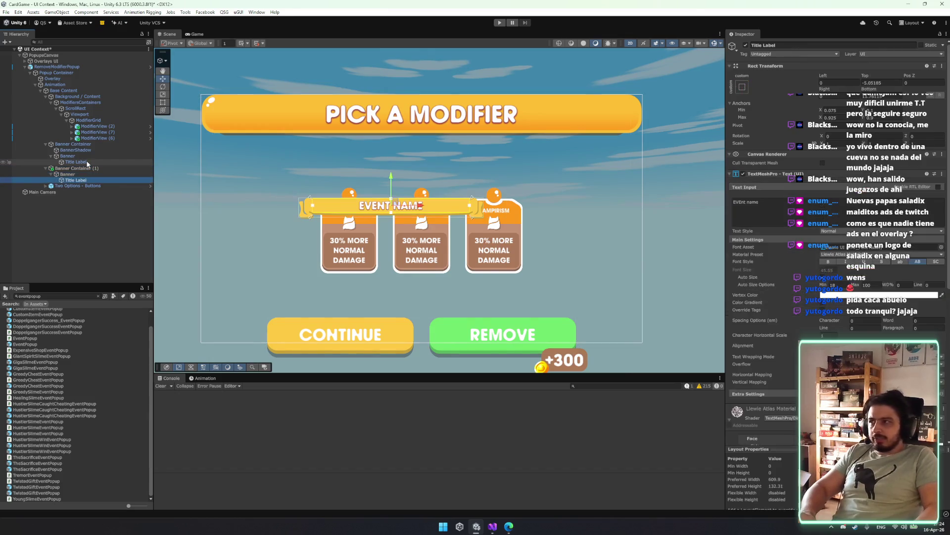
{"action": "left_click", "coordinate": [762, 208]}
{"action": "key", "text": "ctrl+a"}
{"action": "key", "text": "ctrl+v"}
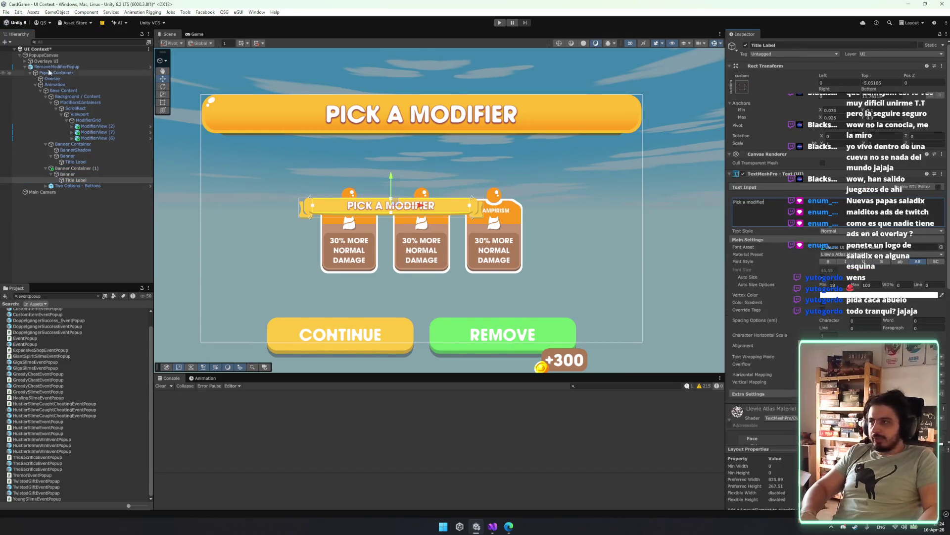
- Add a Localize String Event component to the small banner's Title Label
{"action": "left_click", "coordinate": [94, 139]}
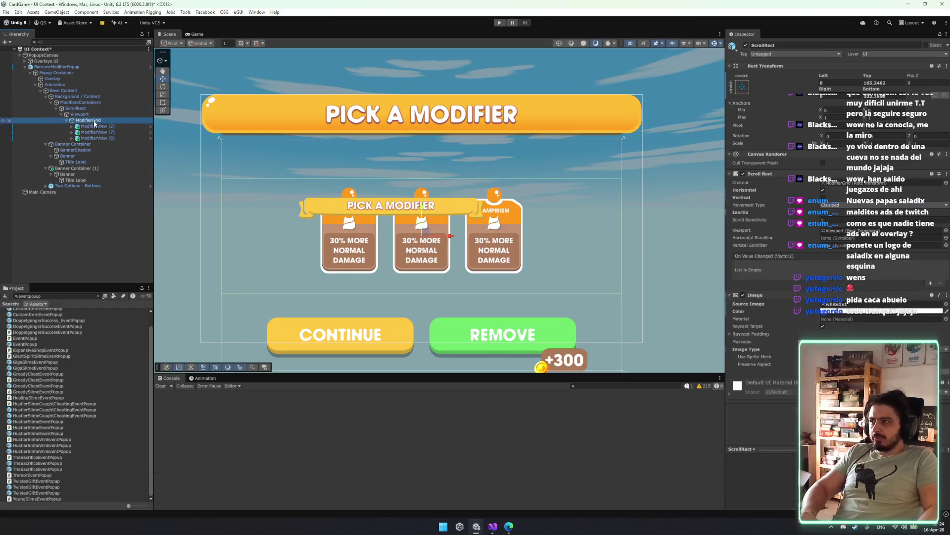
{"action": "double_click", "coordinate": [75, 162]}
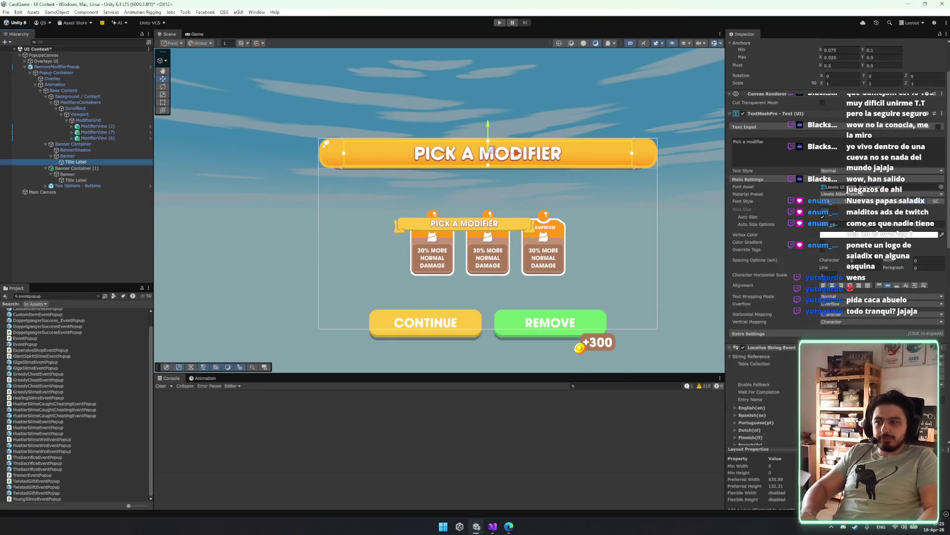
{"action": "left_click", "coordinate": [492, 149]}
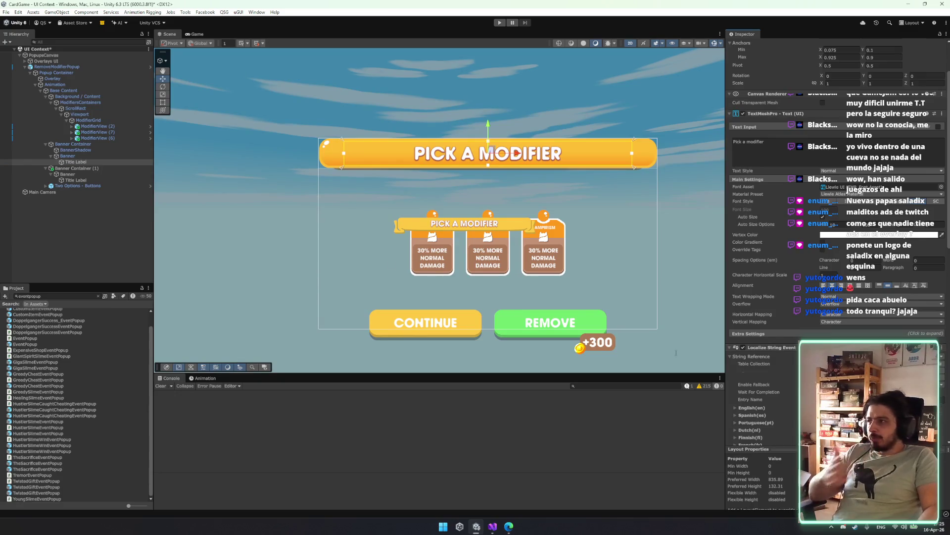
{"action": "left_click", "coordinate": [464, 223]}
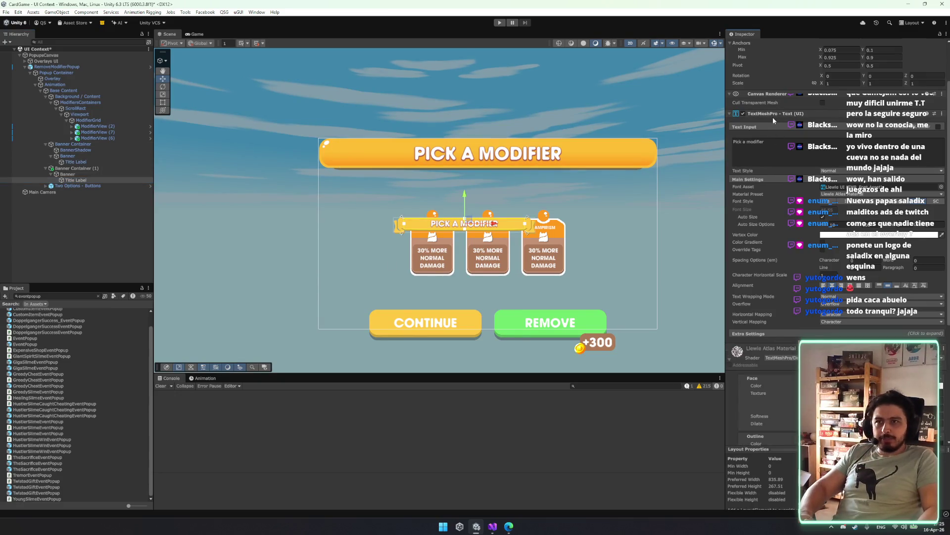
{"action": "right_click", "coordinate": [808, 114]}
{"action": "left_click", "coordinate": [830, 228]}
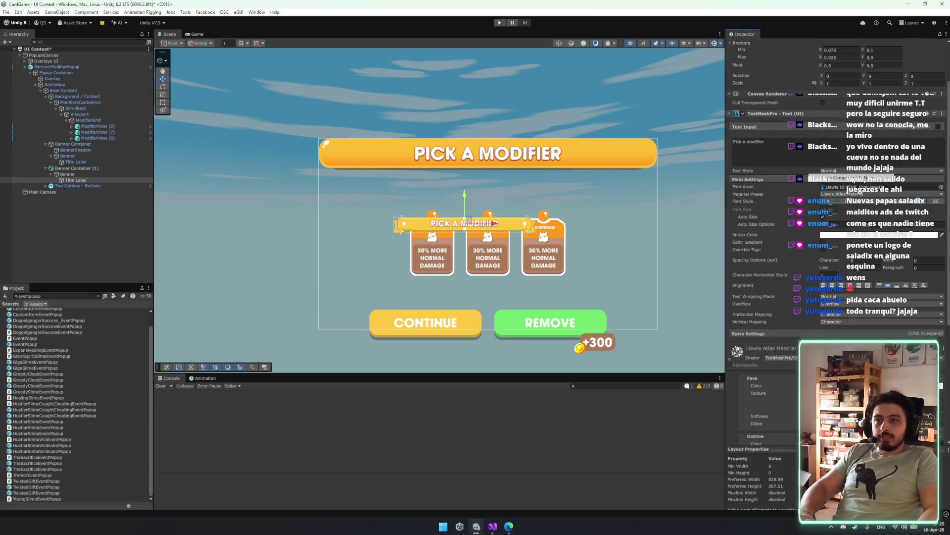
- Assign Title Label as the Localize String Event's Update String target
{"action": "scroll", "coordinate": [846, 278], "scroll_direction": "down", "scroll_amount": 8}
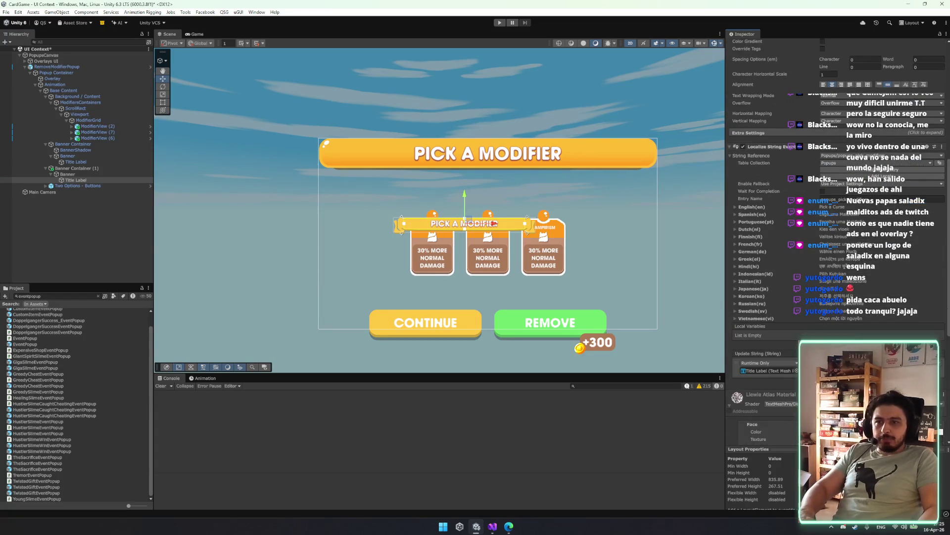
{"action": "left_click", "coordinate": [796, 371]}
{"action": "left_click", "coordinate": [507, 150]}
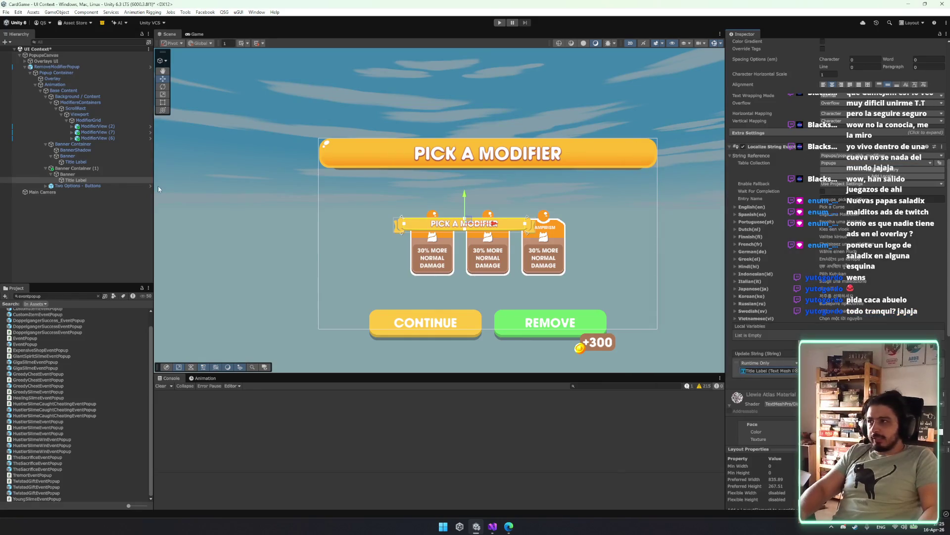
{"action": "mouse_move", "coordinate": [76, 180]}
{"action": "left_mouse_down"}
{"action": "mouse_move", "coordinate": [783, 379]}
{"action": "mouse_move", "coordinate": [770, 370]}
{"action": "left_mouse_up"}
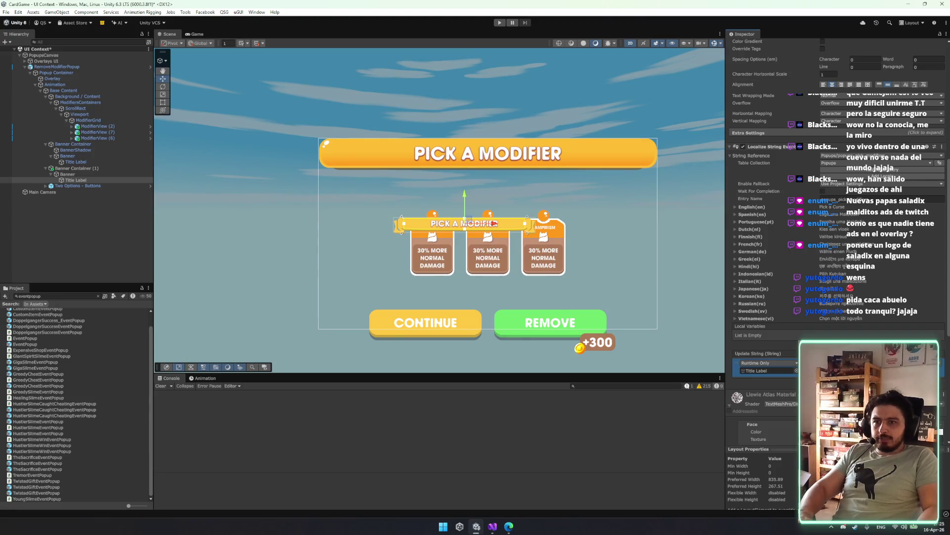
{"action": "left_click", "coordinate": [796, 370]}
{"action": "double_click", "coordinate": [752, 37]}
- Recentre the scene and select the original large Banner Container
{"action": "left_click_drag", "start_coordinate": [538, 297], "coordinate": [413, 291]}
{"action": "left_click", "coordinate": [97, 103]}
{"action": "left_click", "coordinate": [87, 168]}
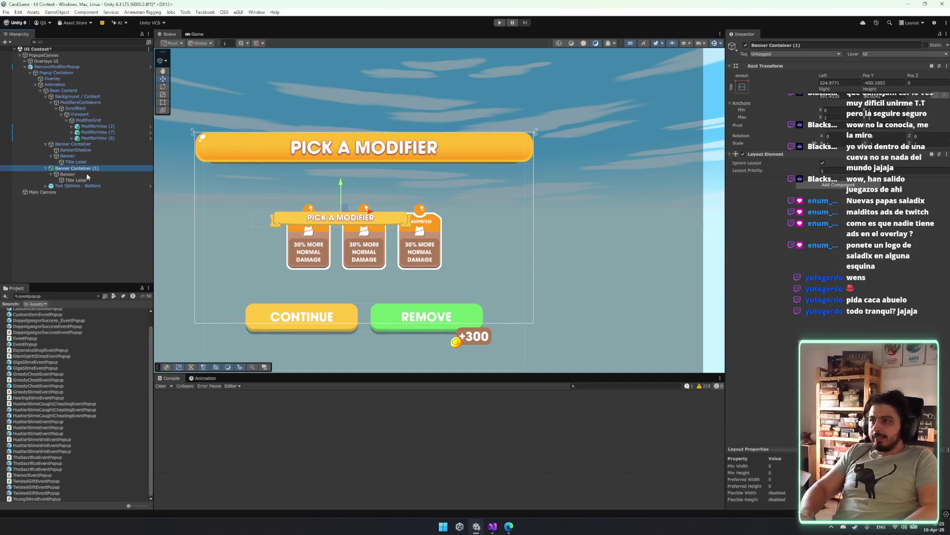
{"action": "key", "text": "Up"}
{"action": "key", "text": "Up"}
{"action": "key", "text": "Up"}
- Delete the large banner and centre Banner Container (1) with middle-center anchor at Pos X 0
{"action": "key", "text": "Delete"}
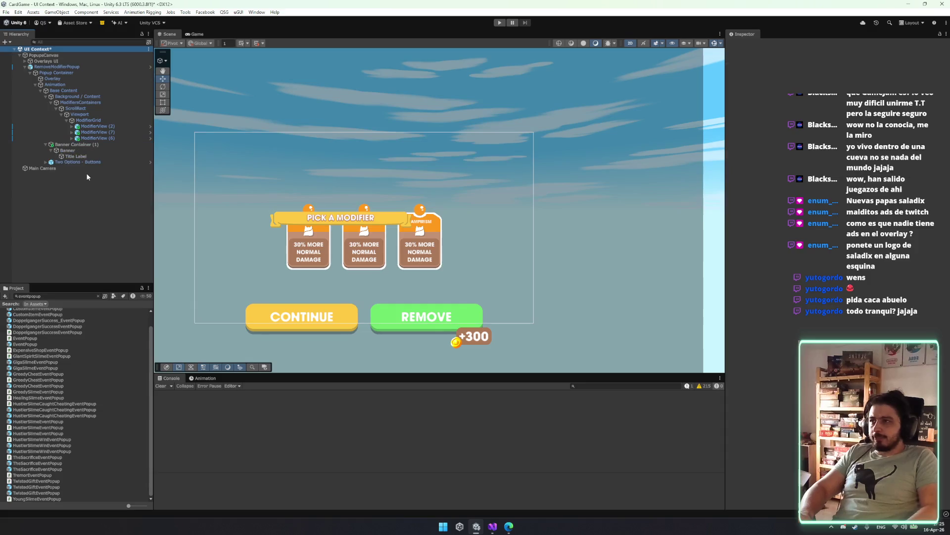
{"action": "left_click", "coordinate": [92, 144]}
{"action": "mouse_move", "coordinate": [354, 193]}
{"action": "left_mouse_down"}
{"action": "mouse_move", "coordinate": [349, 148]}
{"action": "mouse_move", "coordinate": [390, 168]}
{"action": "mouse_move", "coordinate": [368, 136]}
{"action": "left_mouse_up"}
{"action": "key", "text": "t"}
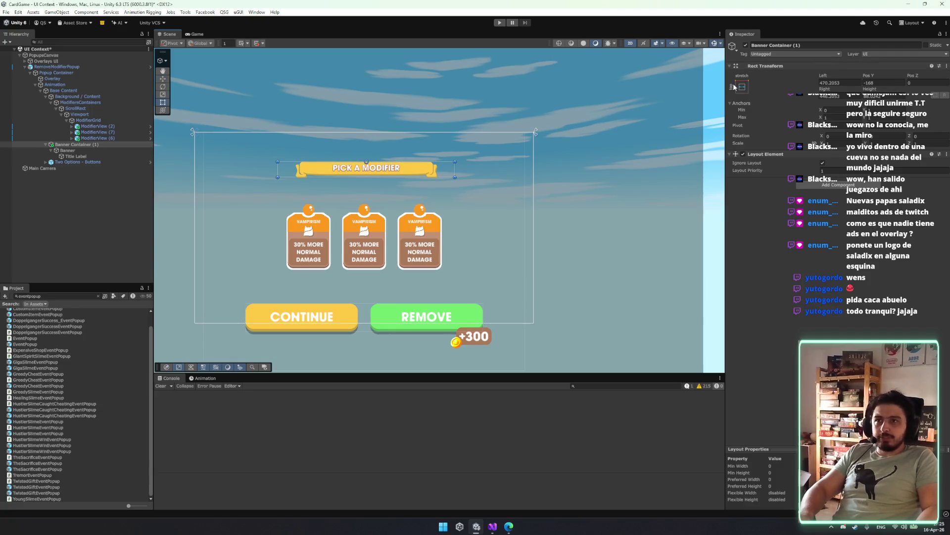
{"action": "left_click", "coordinate": [742, 86]}
{"action": "left_click", "coordinate": [784, 160]}
{"action": "left_click", "coordinate": [839, 82]}
{"action": "type", "text": "0"}
{"action": "key", "text": "Return"}
- Raise the banner slightly above the cards and check it in the Game view
{"action": "key", "text": "w"}
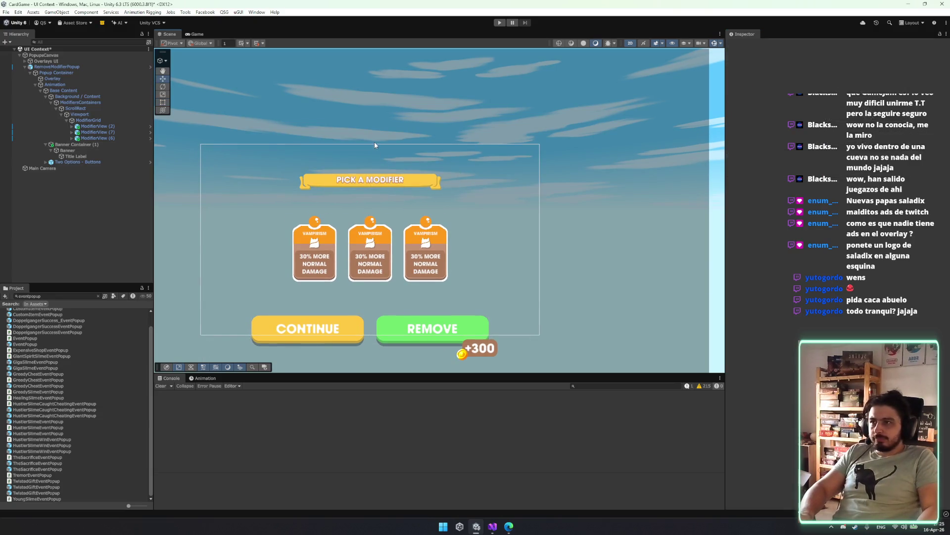
{"action": "left_click_drag", "start_coordinate": [372, 151], "coordinate": [321, 133]}
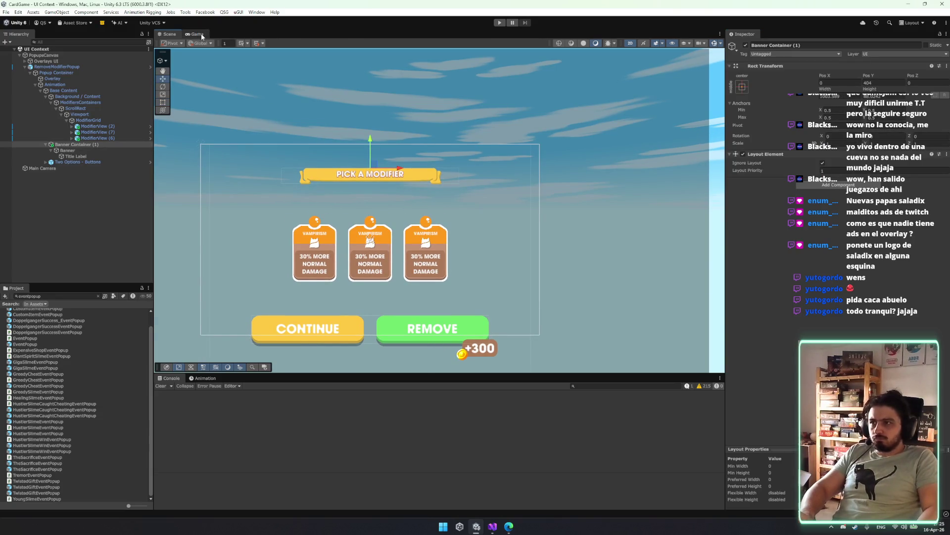
{"action": "left_click", "coordinate": [197, 34]}
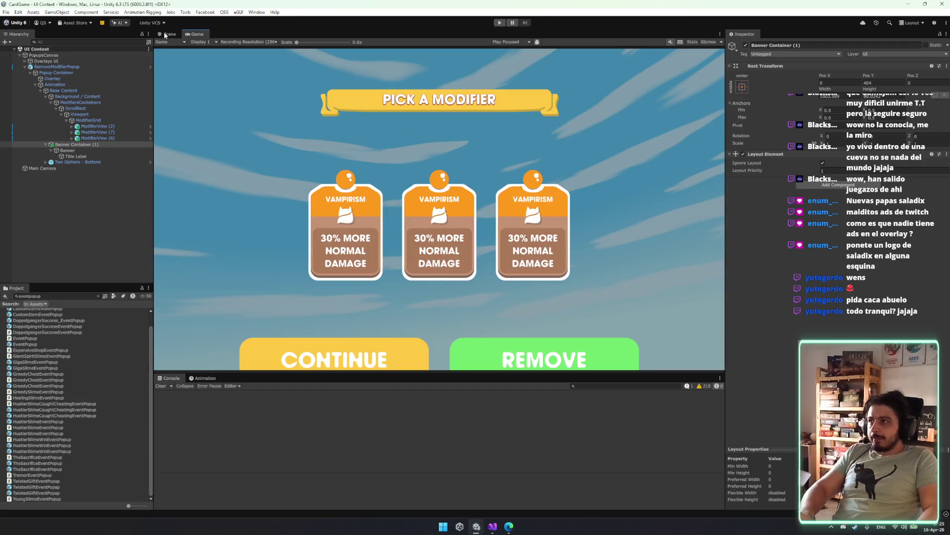
{"action": "left_click", "coordinate": [169, 34]}
{"action": "left_click", "coordinate": [88, 121]}
{"action": "left_click", "coordinate": [85, 103]}
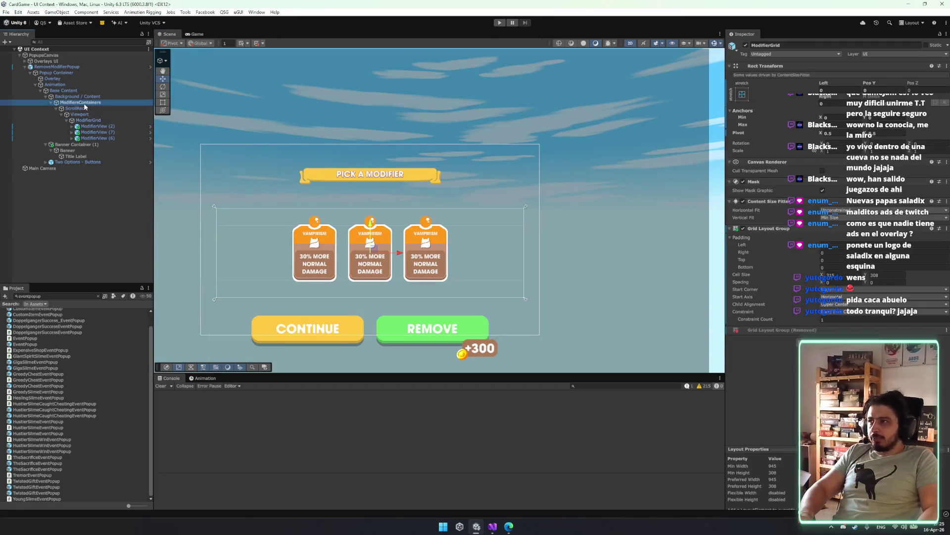
- With the Rect tool active, stretch the ScrollRect scroll area to fill its parent
{"action": "key", "text": "t"}
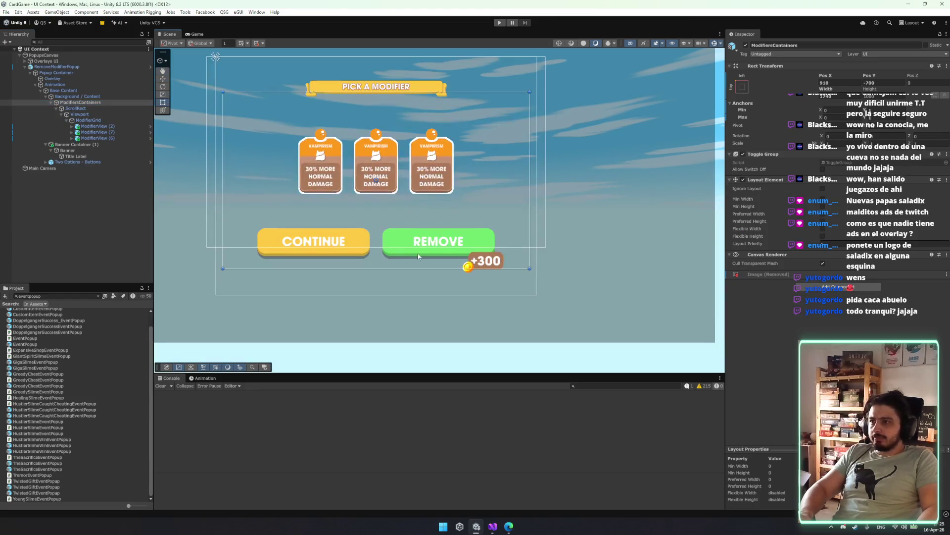
{"action": "left_click_drag", "start_coordinate": [417, 269], "coordinate": [427, 167]}
{"action": "key", "text": "ctrl+z"}
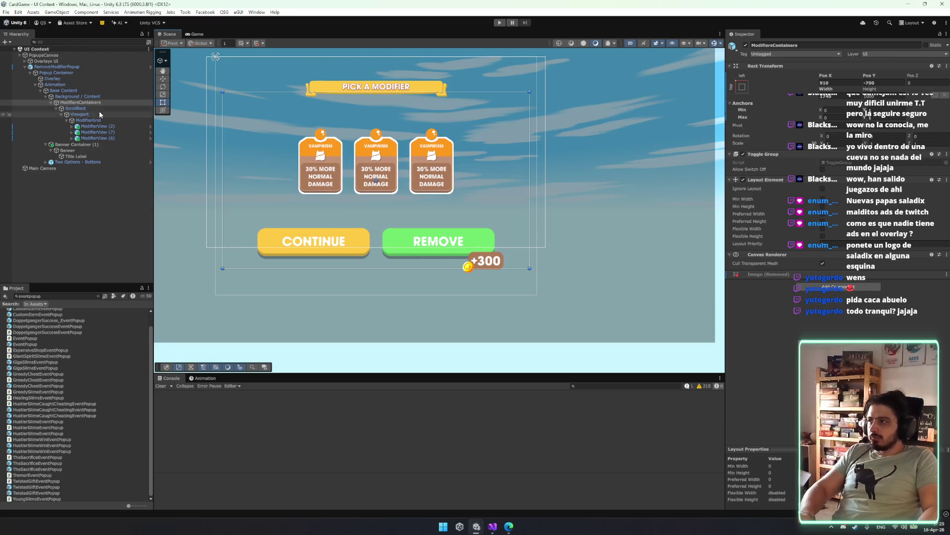
{"action": "left_click", "coordinate": [98, 108]}
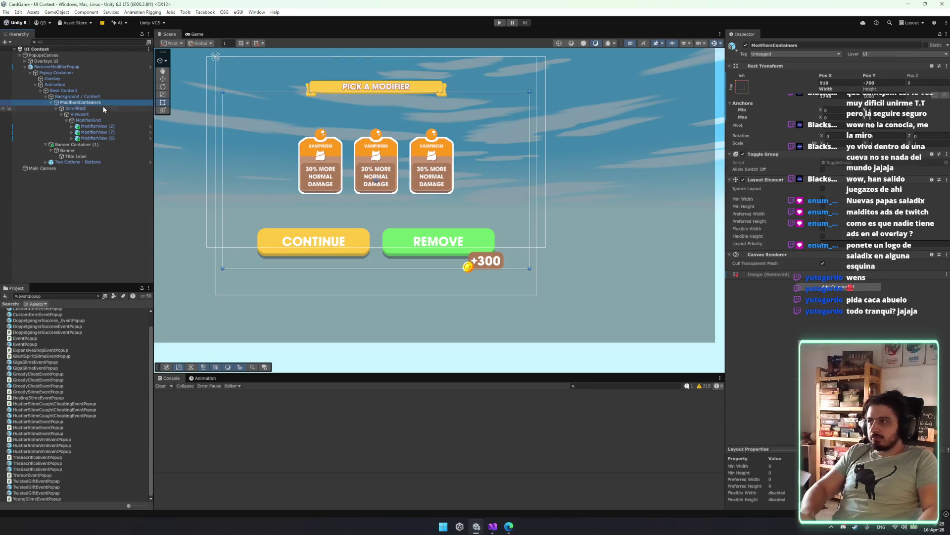
{"action": "left_click", "coordinate": [744, 86]}
{"action": "left_click", "coordinate": [820, 195], "text": "alt"}
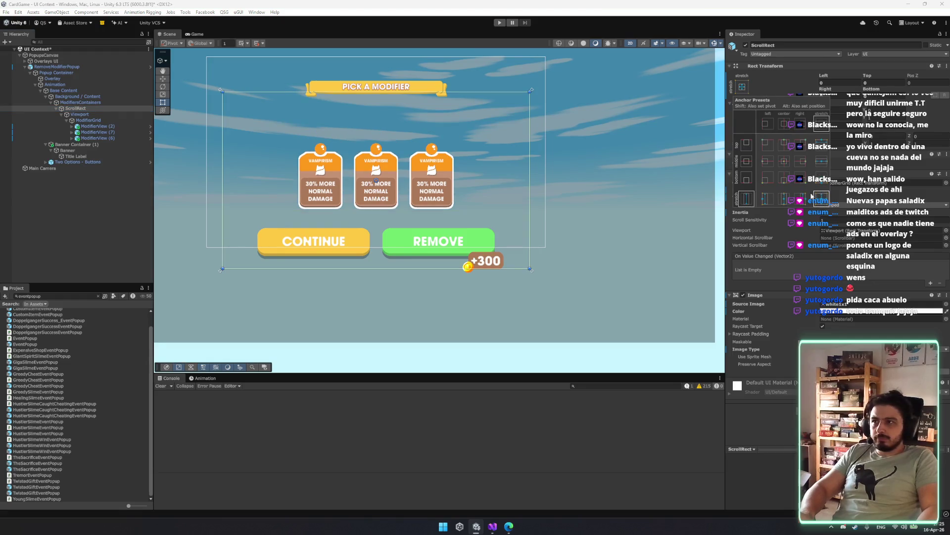
- Drag the Background / Content edges to lower the cards, reaching Pos Y -481.273
{"action": "left_click", "coordinate": [91, 115]}
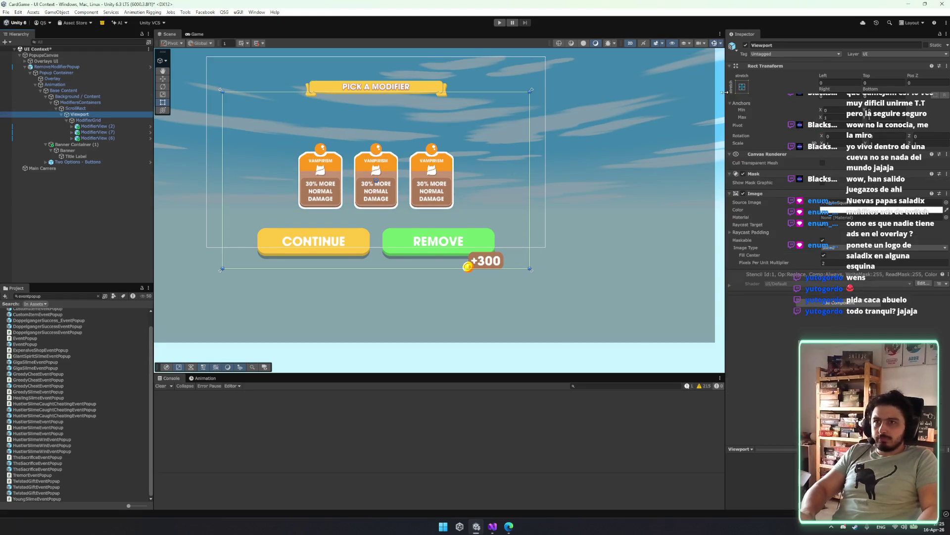
{"action": "left_click", "coordinate": [112, 108]}
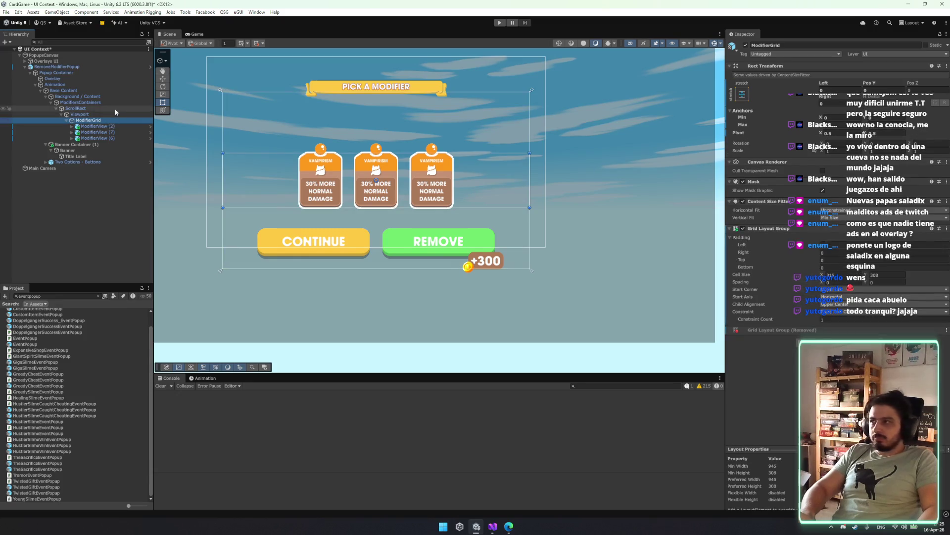
{"action": "left_click", "coordinate": [117, 103]}
{"action": "left_click", "coordinate": [113, 96]}
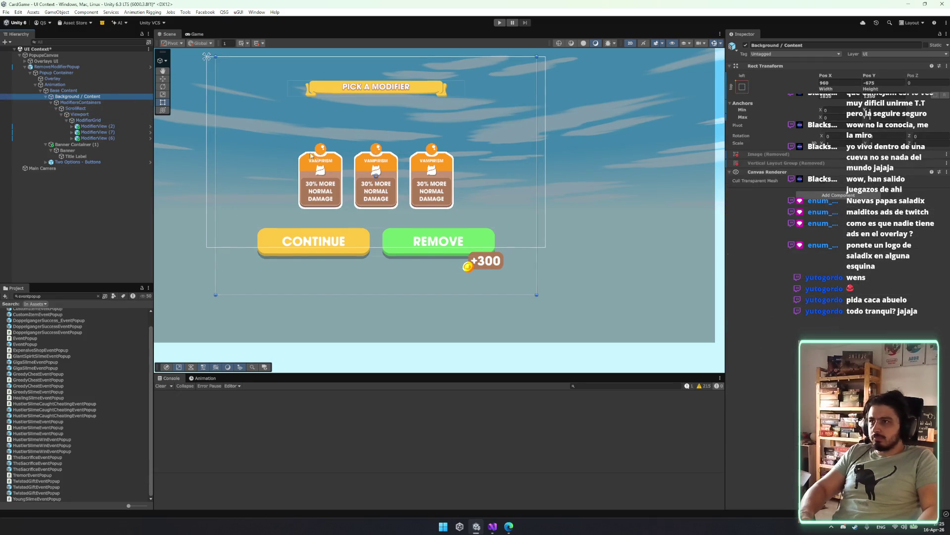
{"action": "left_click_drag", "start_coordinate": [350, 294], "coordinate": [368, 241]}
{"action": "left_click_drag", "start_coordinate": [383, 129], "coordinate": [397, 224]}
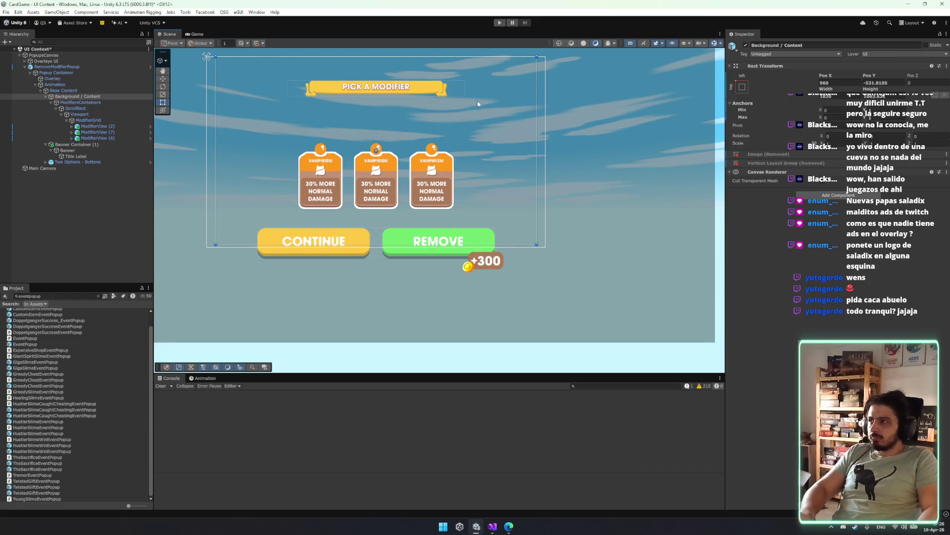
{"action": "left_click_drag", "start_coordinate": [487, 58], "coordinate": [487, 81]}
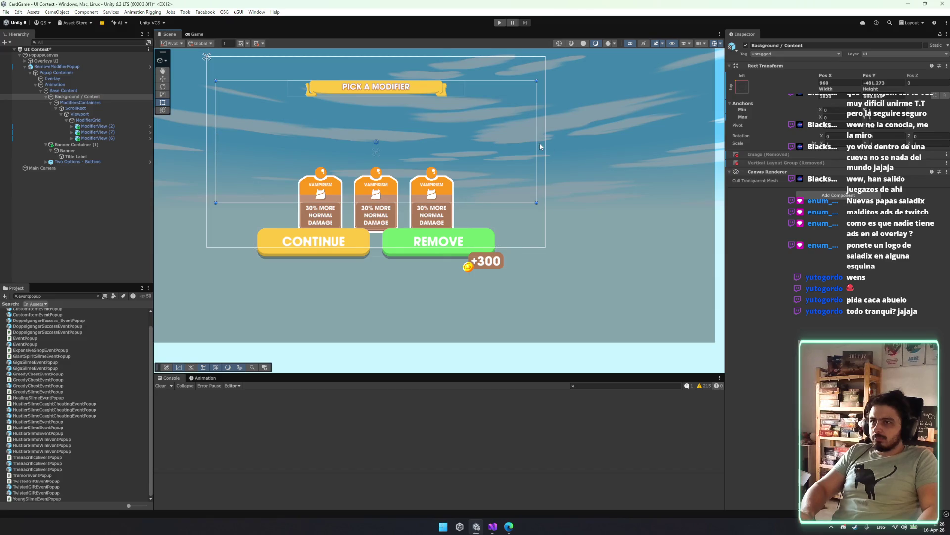
{"action": "left_click_drag", "start_coordinate": [540, 147], "coordinate": [517, 149]}
- Anchor the Background / Content panel to the centre and set its Pos Y to 0
{"action": "key", "text": "f"}
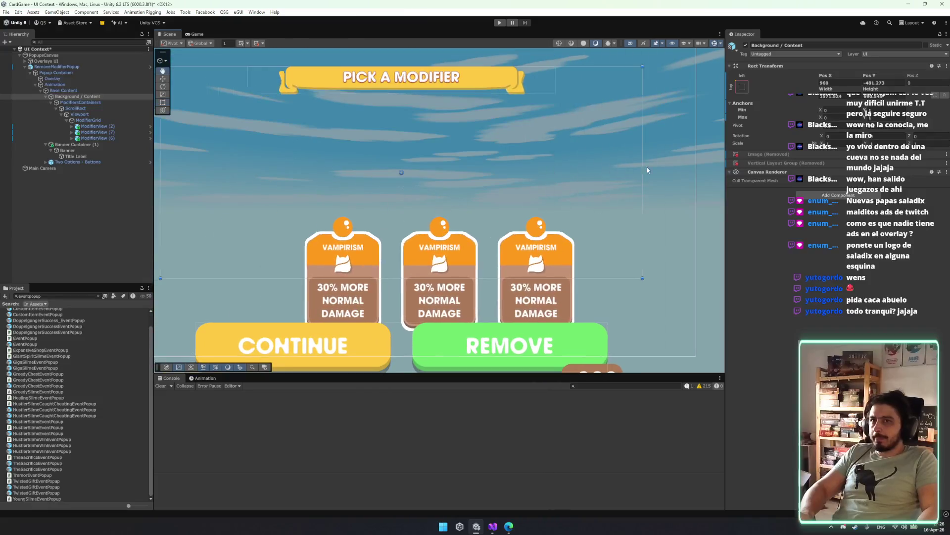
{"action": "left_click", "coordinate": [870, 83]}
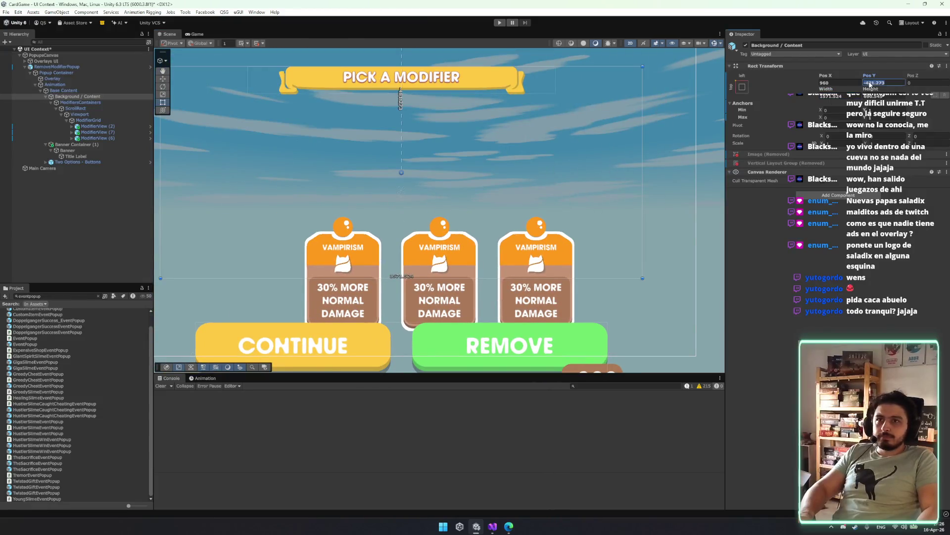
{"action": "left_click", "coordinate": [741, 89]}
{"action": "left_click", "coordinate": [776, 148]}
{"action": "left_click", "coordinate": [871, 83]}
{"action": "type", "text": "0"}
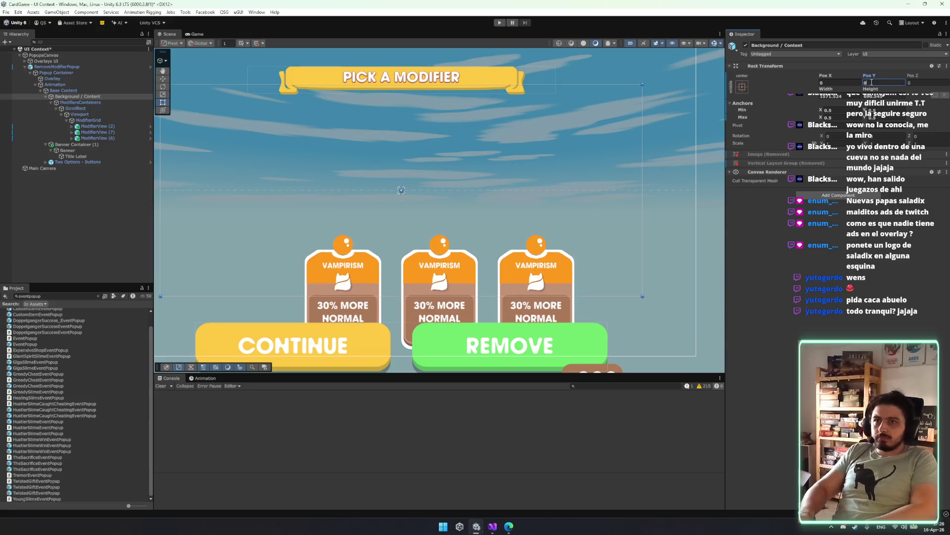
{"action": "mouse_move", "coordinate": [396, 81]}
{"action": "left_mouse_down"}
{"action": "mouse_move", "coordinate": [496, 73]}
{"action": "mouse_move", "coordinate": [496, 63]}
{"action": "left_mouse_up"}
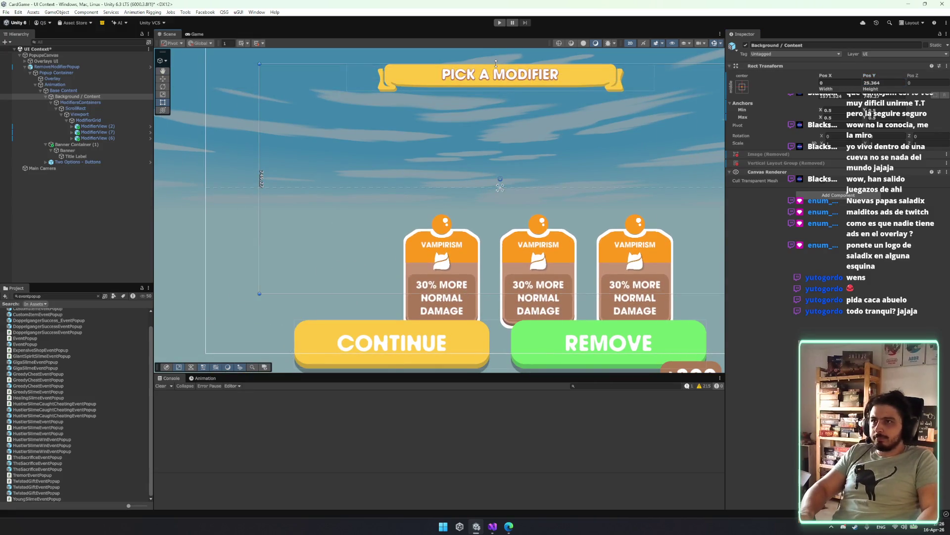
- Centre-anchor ModifiersContainers and shrink it evenly around its centre, including vertically
{"action": "left_click", "coordinate": [89, 102]}
{"action": "key", "text": "f"}
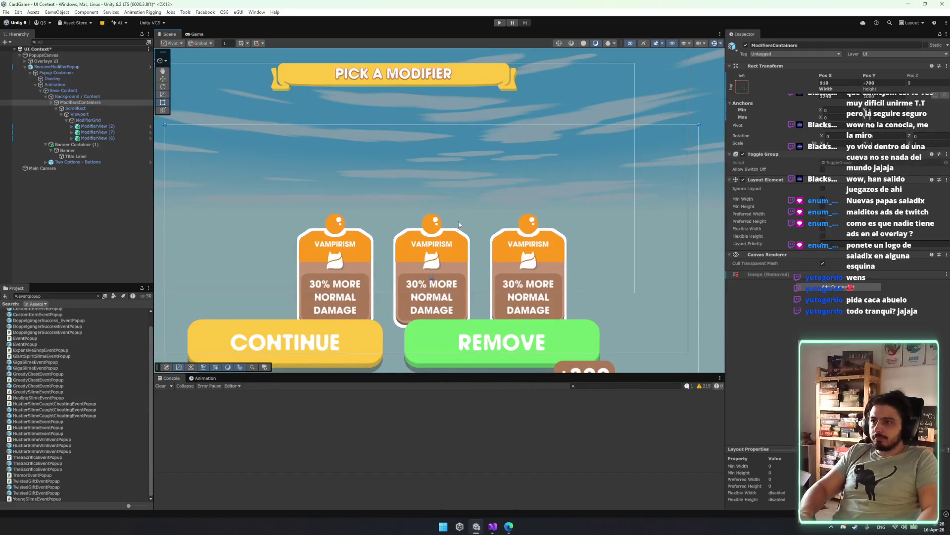
{"action": "scroll", "coordinate": [479, 195], "scroll_direction": "down", "scroll_amount": 2}
{"action": "scroll", "coordinate": [641, 166], "scroll_direction": "up", "scroll_amount": 1}
{"action": "left_click", "coordinate": [742, 86]}
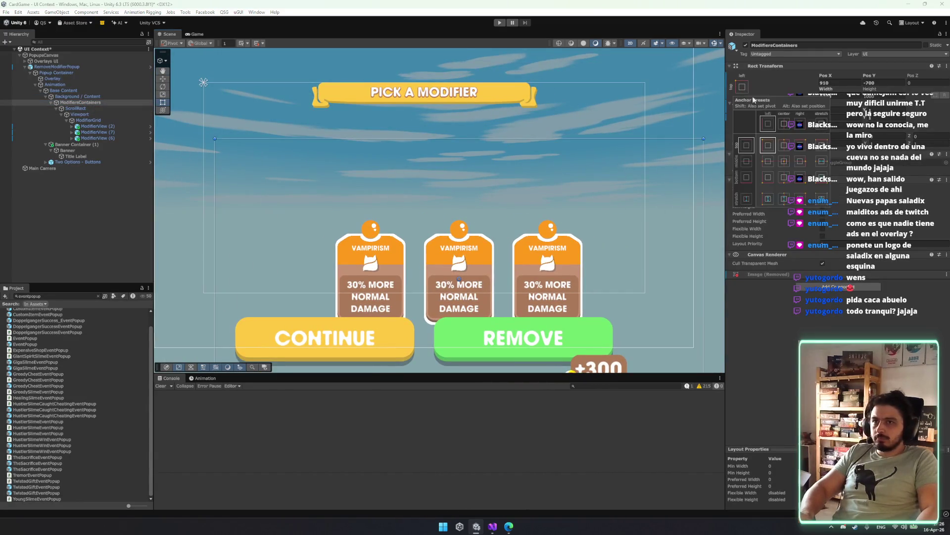
{"action": "left_click", "coordinate": [784, 160], "text": "alt"}
{"action": "scroll", "coordinate": [612, 182], "scroll_direction": "down", "scroll_amount": 2}
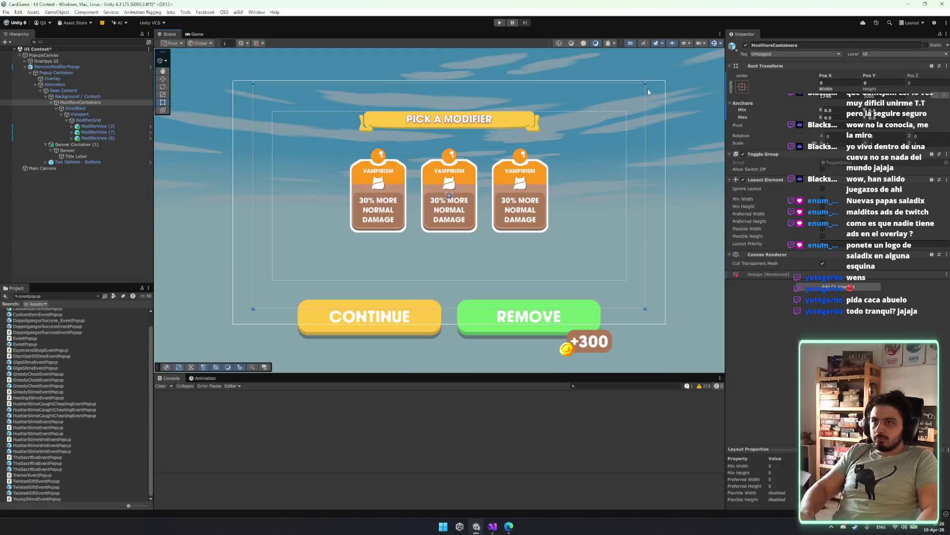
{"action": "mouse_move", "coordinate": [643, 86]}
{"action": "left_mouse_down"}
{"action": "mouse_move", "coordinate": [589, 107]}
{"action": "mouse_move", "coordinate": [597, 109]}
{"action": "mouse_move", "coordinate": [558, 144]}
{"action": "mouse_move", "coordinate": [520, 128]}
{"action": "left_mouse_up"}
{"action": "scroll", "coordinate": [520, 128], "scroll_direction": "up", "scroll_amount": 1}
{"action": "scroll", "coordinate": [519, 128], "scroll_direction": "up", "scroll_amount": 3}
{"action": "scroll", "coordinate": [497, 127], "scroll_direction": "down", "scroll_amount": 2}
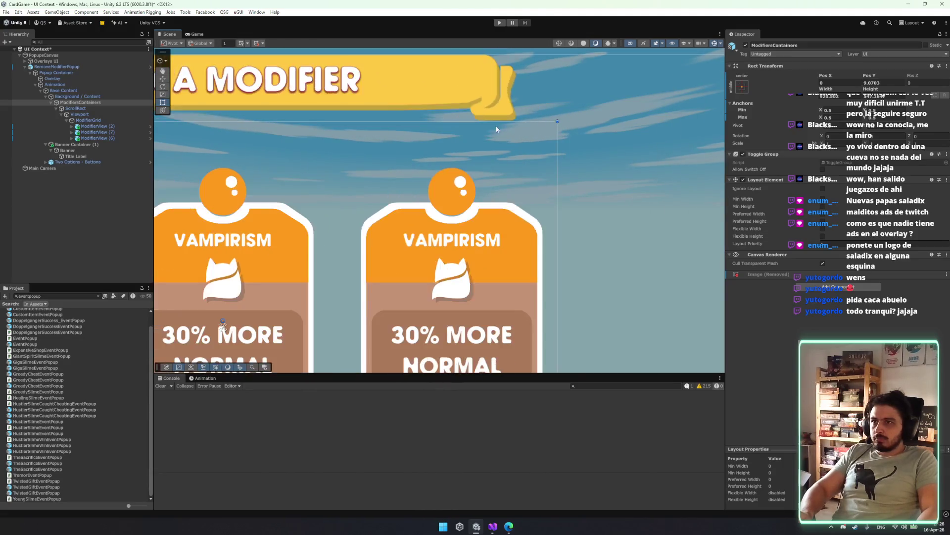
{"action": "left_click_drag", "start_coordinate": [389, 124], "coordinate": [386, 150]}
- Set ModifiersContainers Pos Y to 0, widen it both ways to recentre, and preview in Game view
{"action": "key", "text": "f"}
{"action": "left_click", "coordinate": [873, 83]}
{"action": "type", "text": "0"}
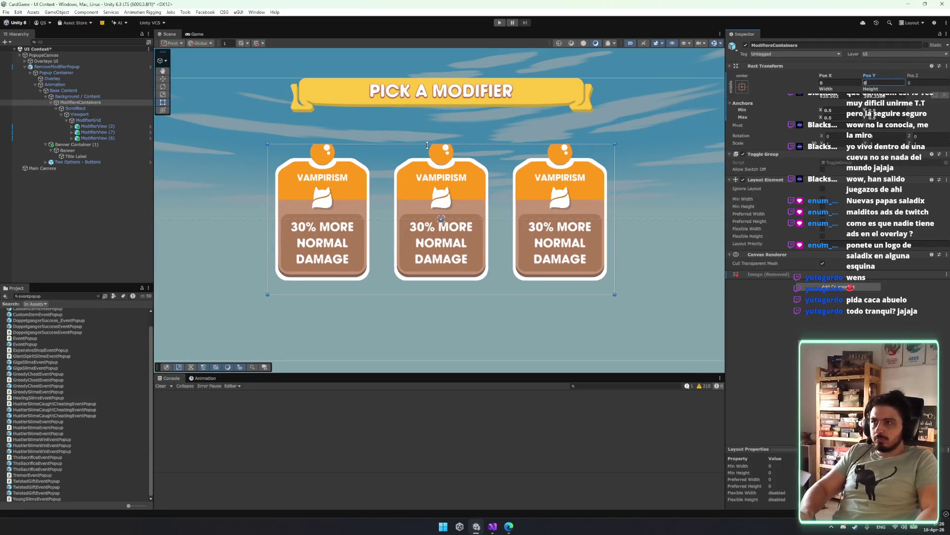
{"action": "scroll", "coordinate": [601, 183], "scroll_direction": "down", "scroll_amount": 3}
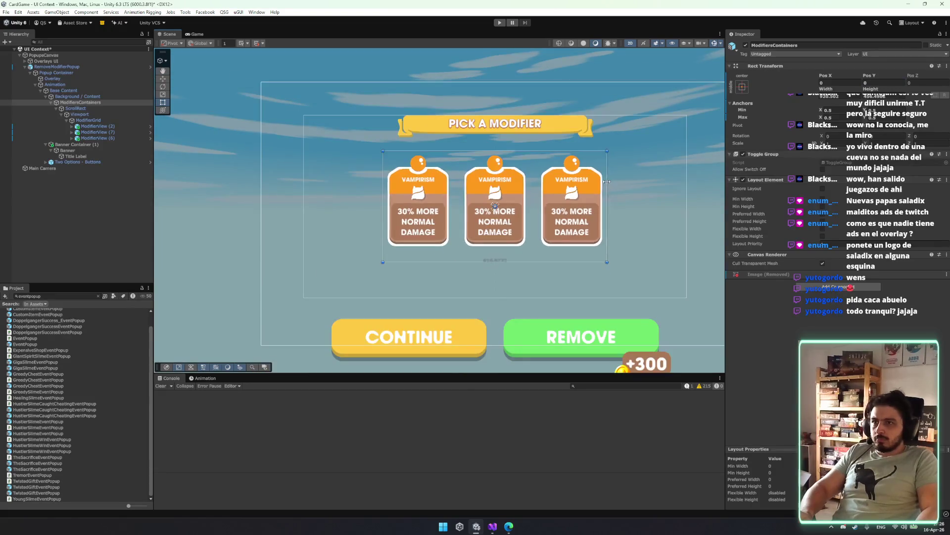
{"action": "left_click_drag", "start_coordinate": [609, 178], "coordinate": [686, 178]}
{"action": "left_click_drag", "start_coordinate": [383, 188], "coordinate": [304, 188]}
{"action": "left_click", "coordinate": [197, 34]}
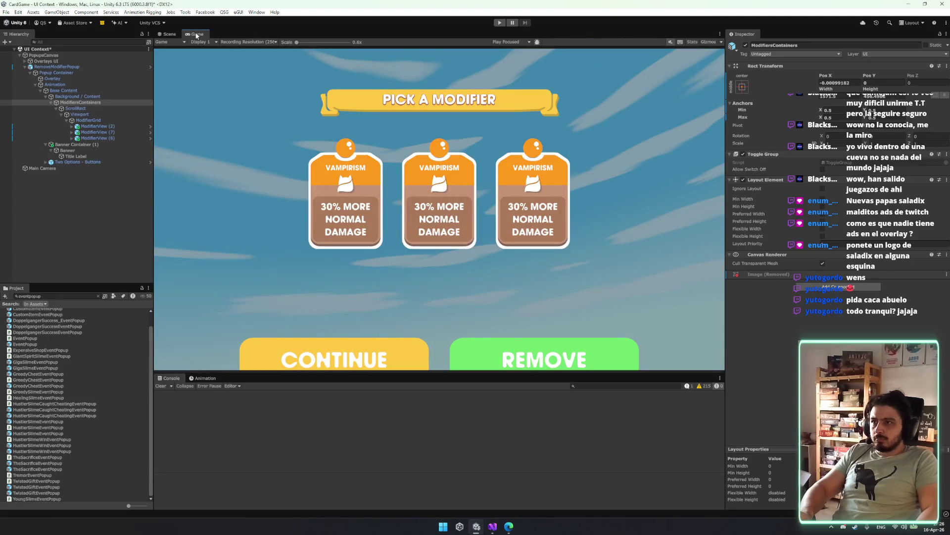
- In the Scene view, widen ModifiersContainers and anchor it to stretch horizontally
{"action": "left_click", "coordinate": [168, 35]}
{"action": "scroll", "coordinate": [658, 83], "scroll_direction": "down", "scroll_amount": 5}
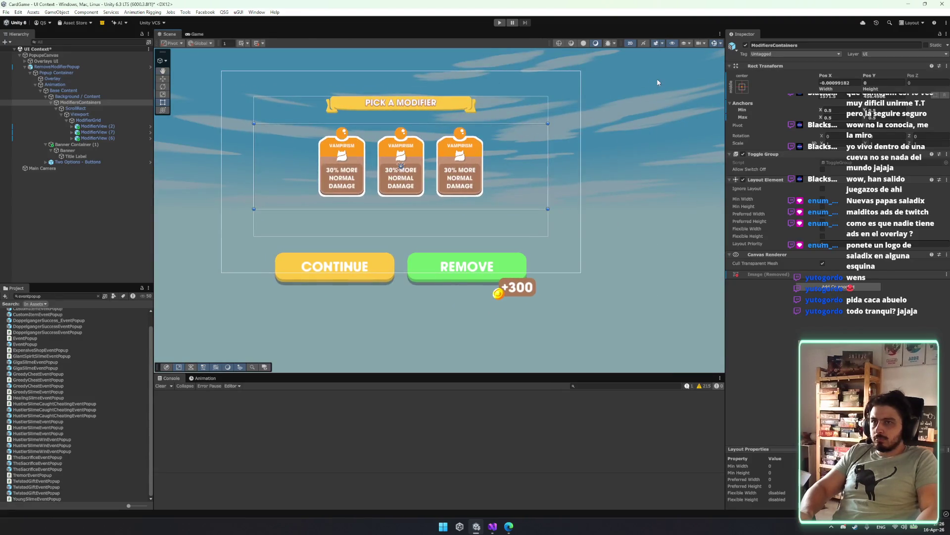
{"action": "left_click_drag", "start_coordinate": [578, 153], "coordinate": [585, 152]}
{"action": "left_click", "coordinate": [742, 87]}
{"action": "left_click", "coordinate": [821, 162]}
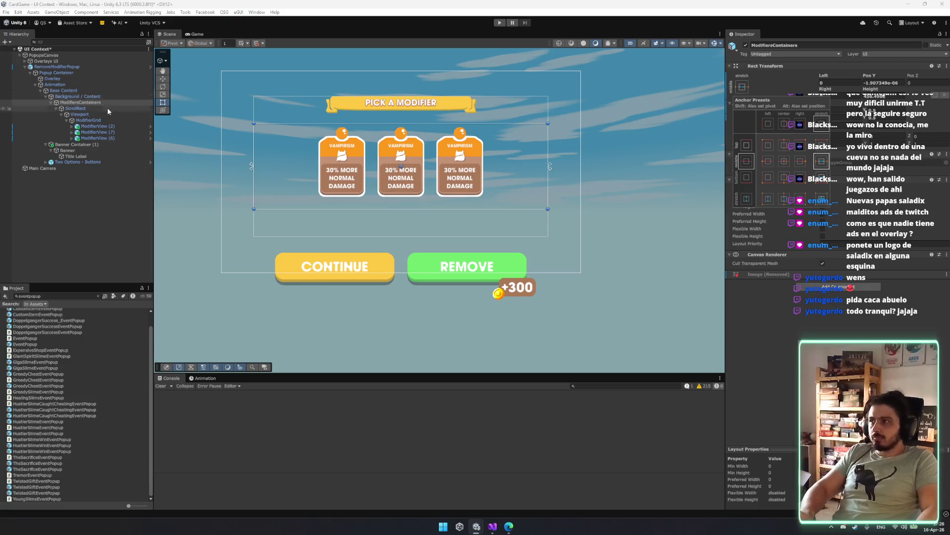
- Set Background / Content to stretch-stretch so it fills its parent
{"action": "left_click", "coordinate": [90, 85]}
{"action": "left_click", "coordinate": [93, 91]}
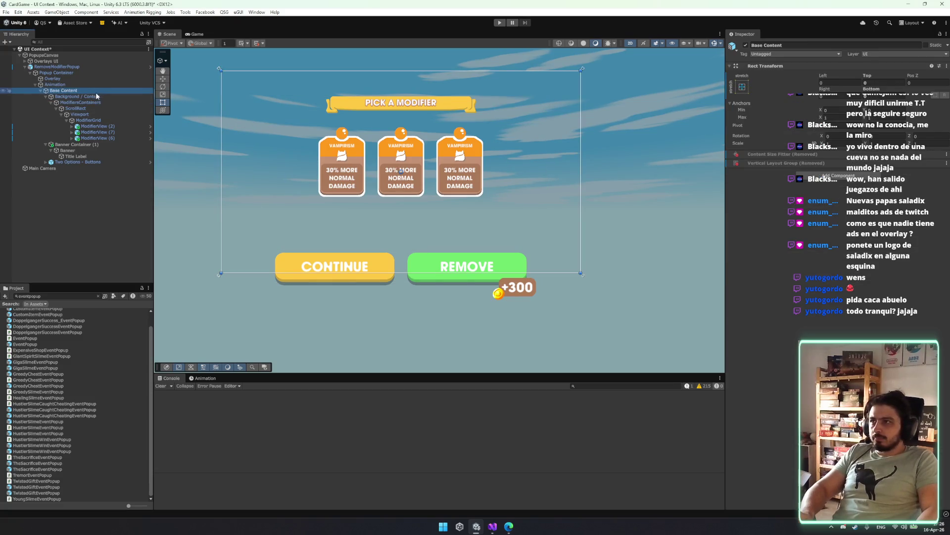
{"action": "left_click", "coordinate": [98, 97]}
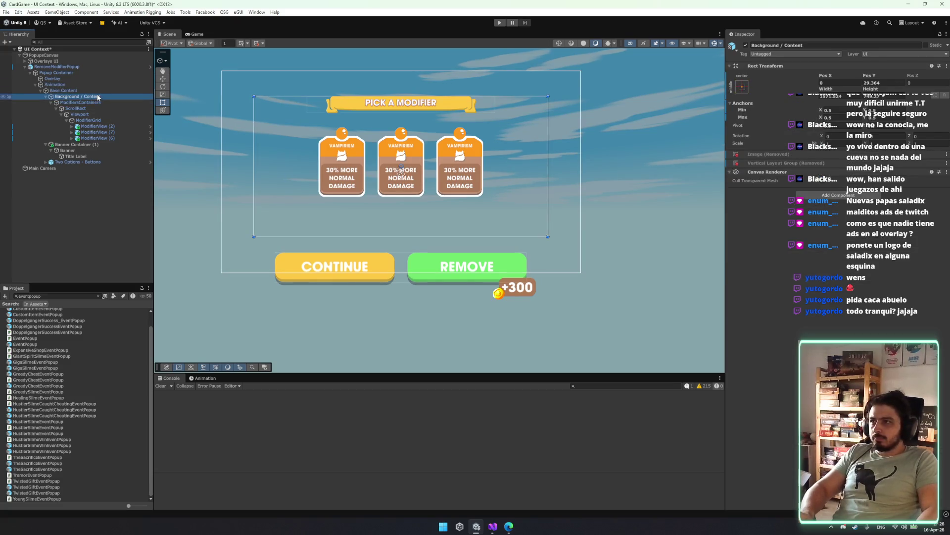
{"action": "left_click", "coordinate": [742, 87]}
{"action": "left_click", "coordinate": [826, 201]}
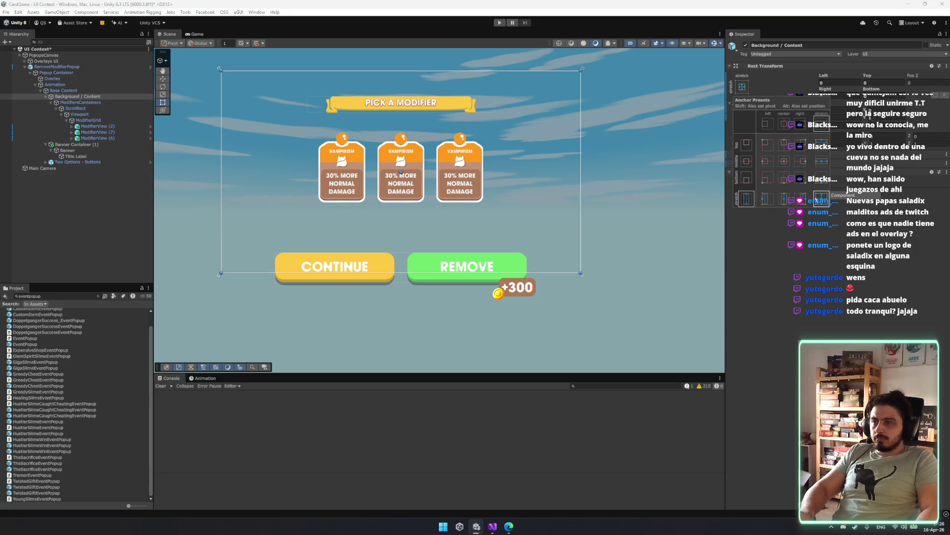
- Select Two Options - Buttons and nudge the Continue/Remove group slightly upward
{"action": "left_click", "coordinate": [88, 102]}
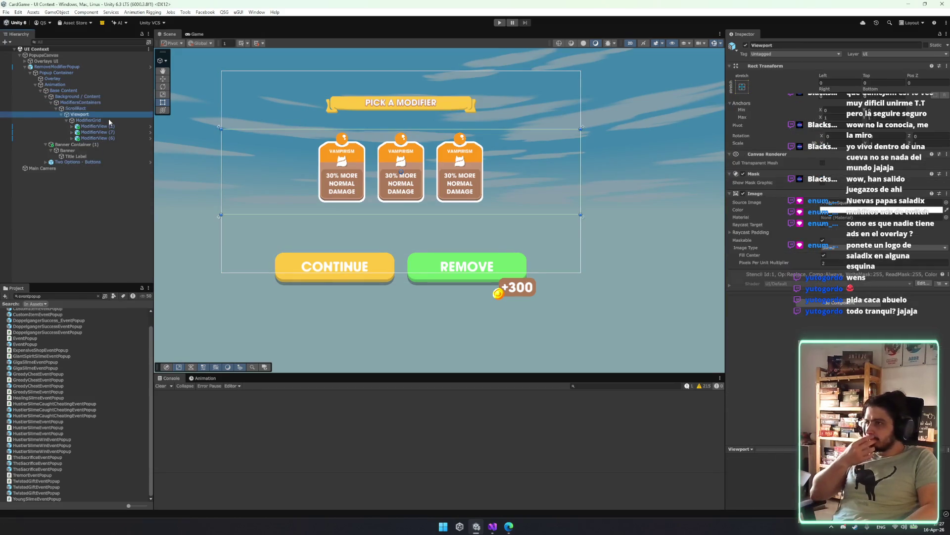
{"action": "key", "text": "Down"}
{"action": "key", "text": "Down"}
{"action": "key", "text": "Left"}
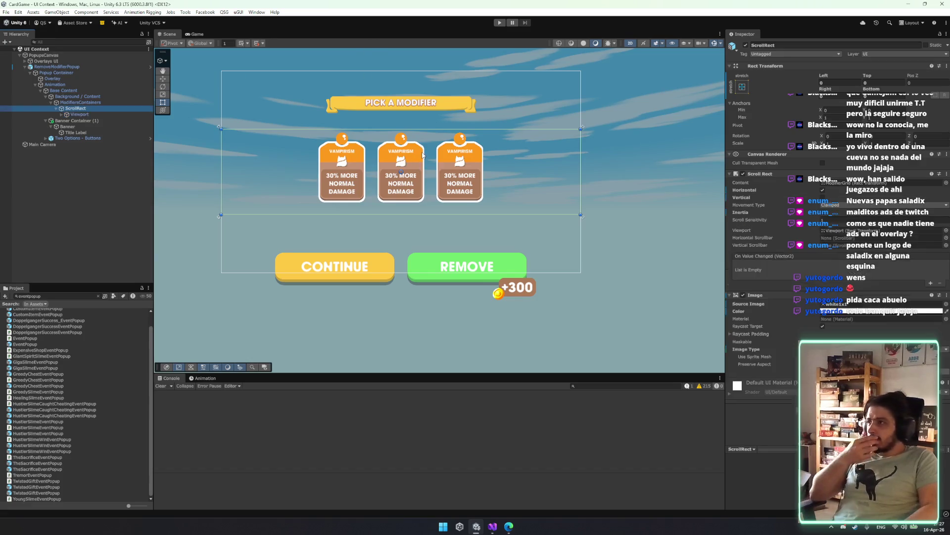
{"action": "key", "text": "Down"}
{"action": "key", "text": "Down"}
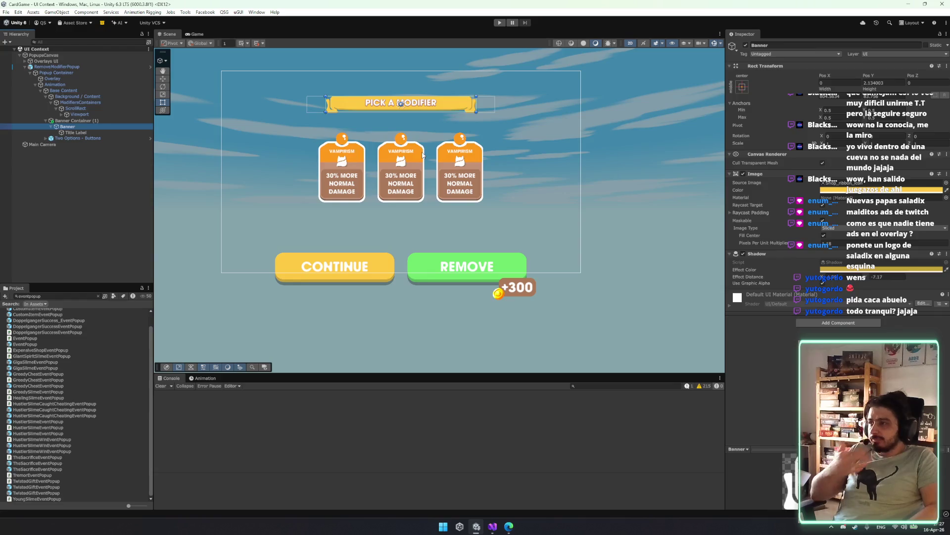
{"action": "key", "text": "Down"}
{"action": "key", "text": "Down"}
{"action": "left_click", "coordinate": [400, 278]}
{"action": "left_click_drag", "start_coordinate": [400, 277], "coordinate": [402, 263]}
{"action": "left_click", "coordinate": [114, 132]}
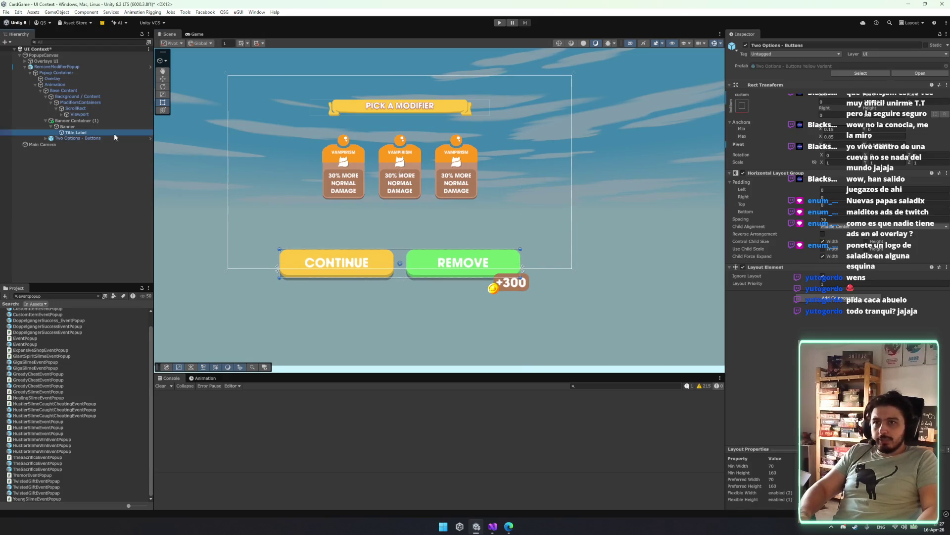
- Narrow the Two Options - Buttons group from both sides
{"action": "left_click", "coordinate": [103, 139]}
{"action": "key", "text": "Right"}
{"action": "left_click", "coordinate": [103, 143]}
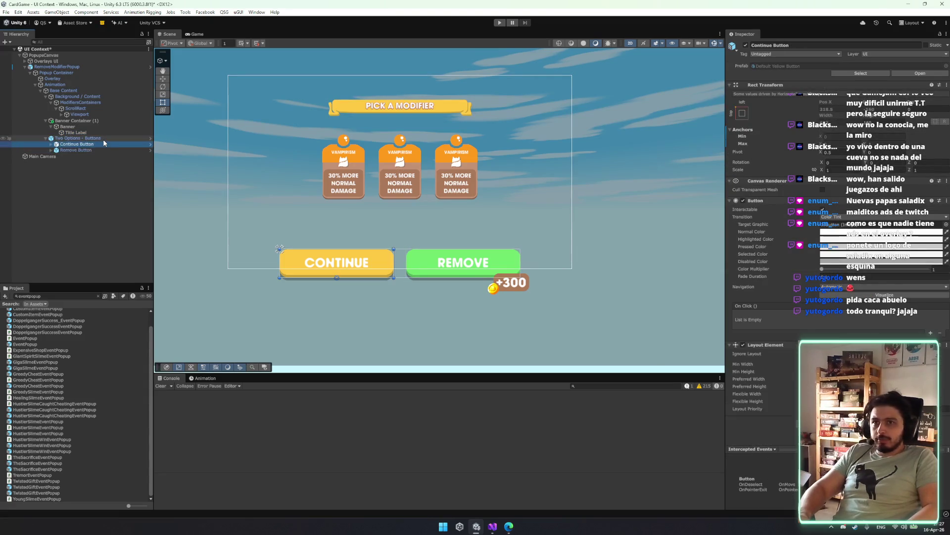
{"action": "left_click", "coordinate": [103, 138]}
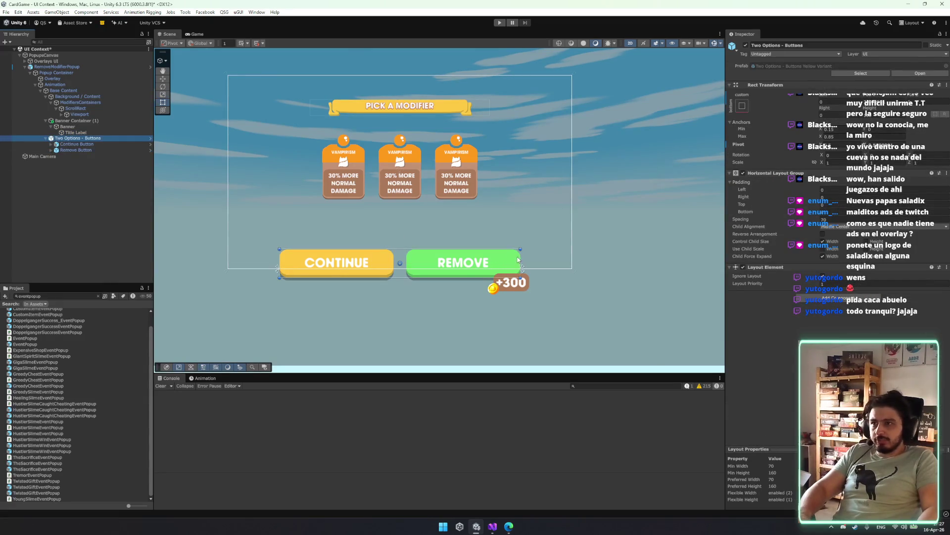
{"action": "mouse_move", "coordinate": [520, 250]}
{"action": "left_mouse_down"}
{"action": "mouse_move", "coordinate": [480, 253]}
{"action": "mouse_move", "coordinate": [467, 243]}
{"action": "left_mouse_up"}
- Enable Control Child Size Height, shorten and shrink the button row, and raise it slightly
{"action": "left_click", "coordinate": [80, 138]}
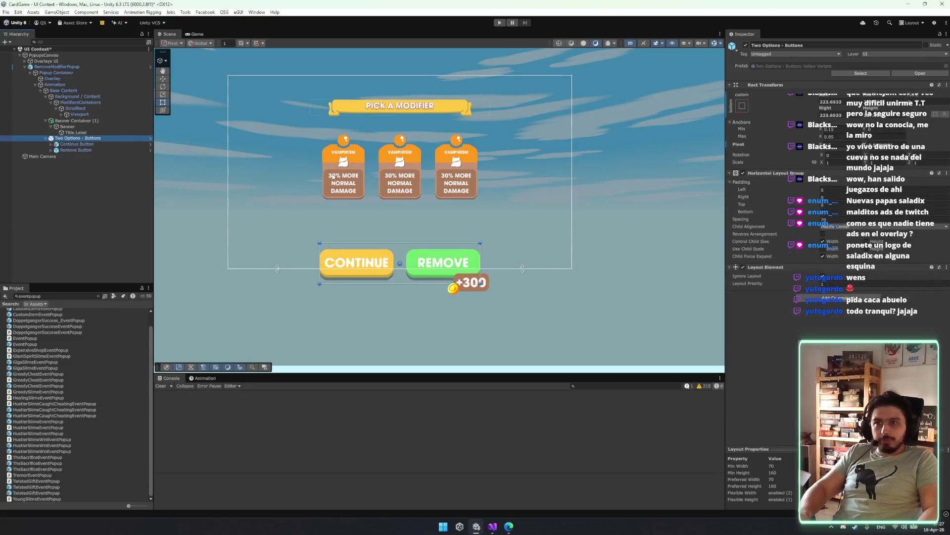
{"action": "left_click", "coordinate": [840, 249]}
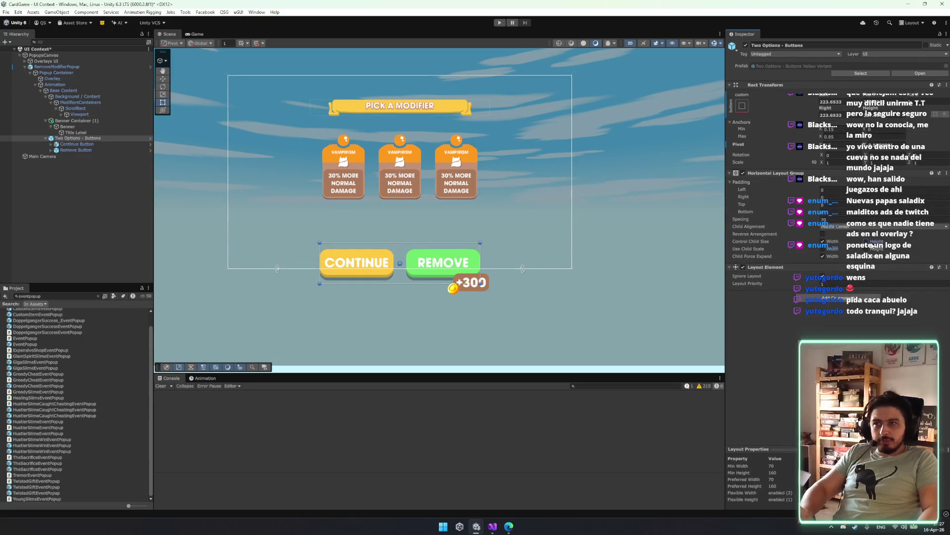
{"action": "left_click", "coordinate": [866, 242]}
{"action": "left_click_drag", "start_coordinate": [408, 242], "coordinate": [408, 253]}
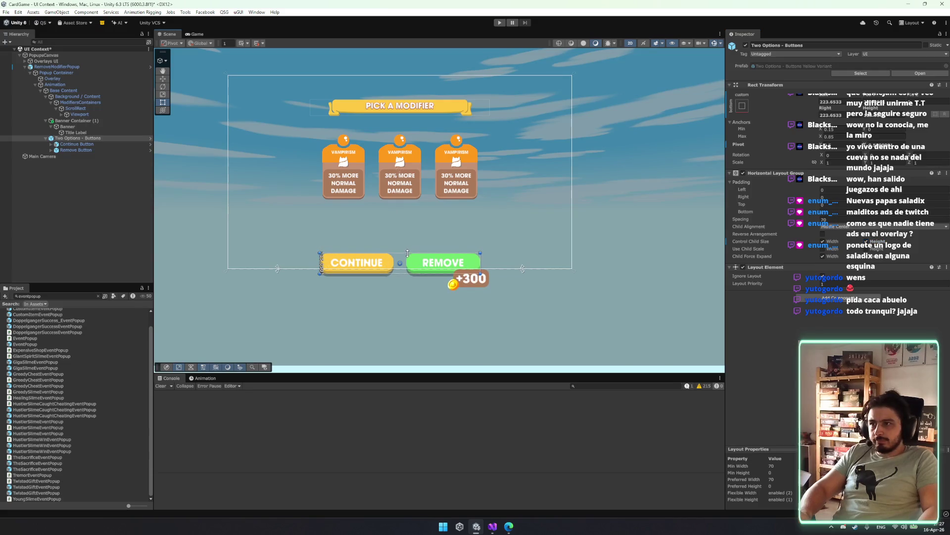
{"action": "scroll", "coordinate": [435, 262], "scroll_direction": "up", "scroll_amount": 5}
{"action": "left_click_drag", "start_coordinate": [526, 246], "coordinate": [499, 263]}
{"action": "mouse_move", "coordinate": [366, 243]}
{"action": "left_mouse_down"}
{"action": "mouse_move", "coordinate": [370, 221]}
{"action": "mouse_move", "coordinate": [369, 229]}
{"action": "left_mouse_up"}
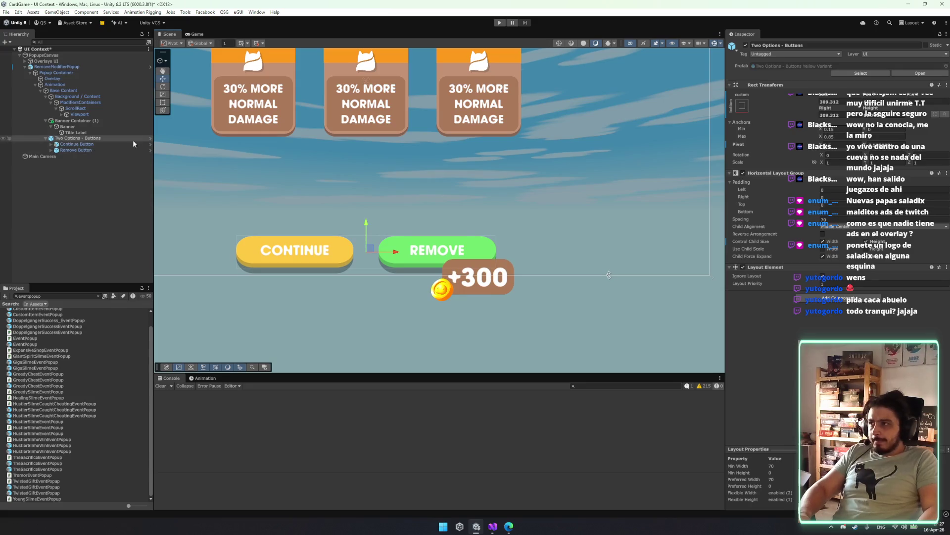
- Expand the Remove Button in the hierarchy and select its +300 Cost badge
{"action": "left_click", "coordinate": [42, 156]}
{"action": "left_click", "coordinate": [51, 144]}
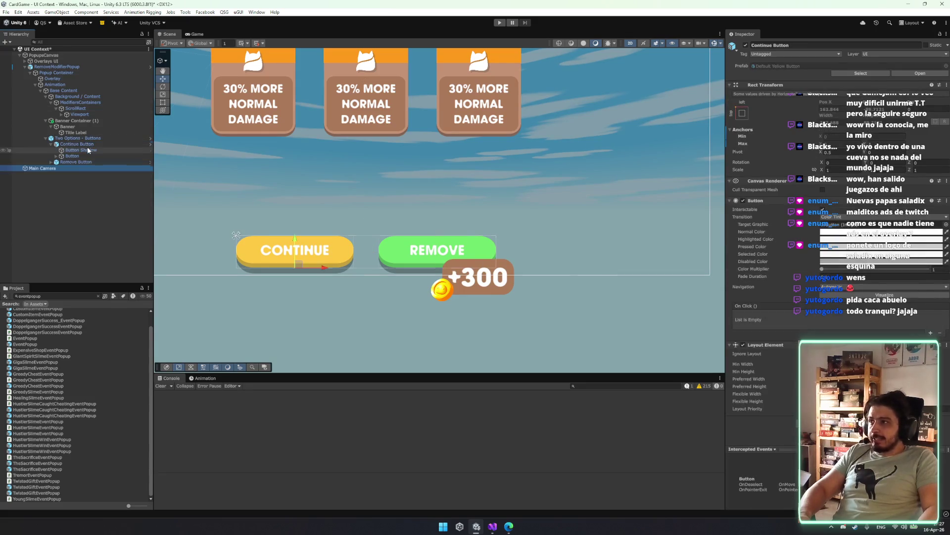
{"action": "left_click", "coordinate": [88, 147]}
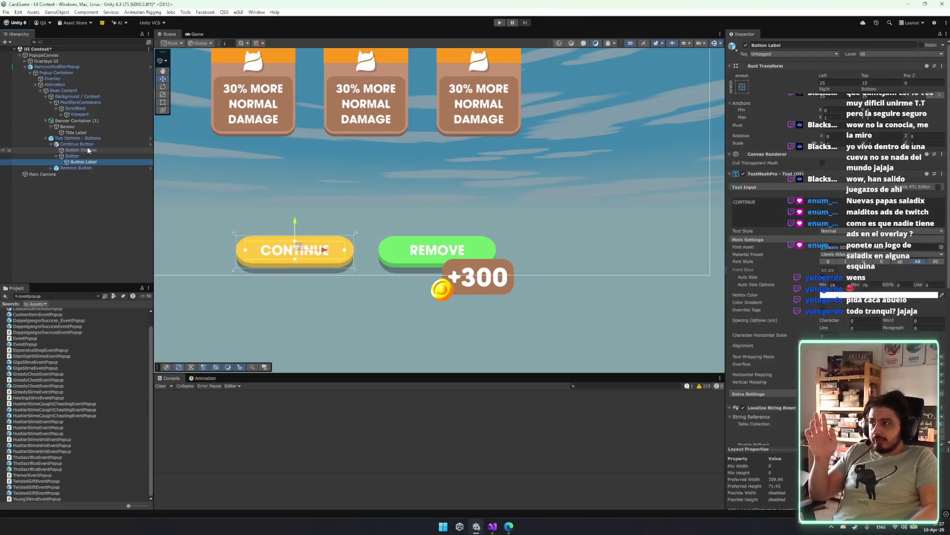
{"action": "key", "text": "Left"}
{"action": "key", "text": "Down"}
{"action": "key", "text": "Right"}
{"action": "left_click", "coordinate": [497, 285]}
- Shrink the Cost badge and place it beside REMOVE at Pos X 199, Pos Y 12.81
{"action": "key", "text": "t"}
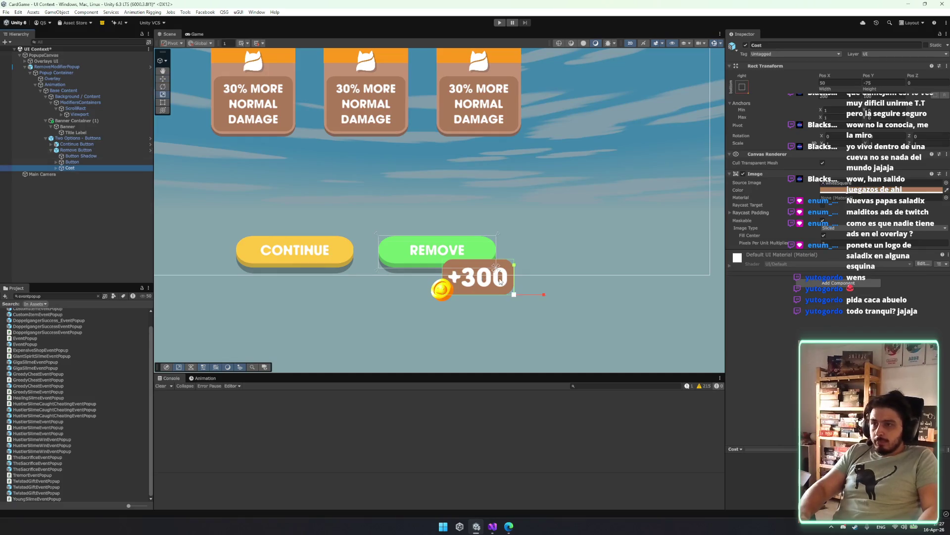
{"action": "left_click", "coordinate": [518, 295]}
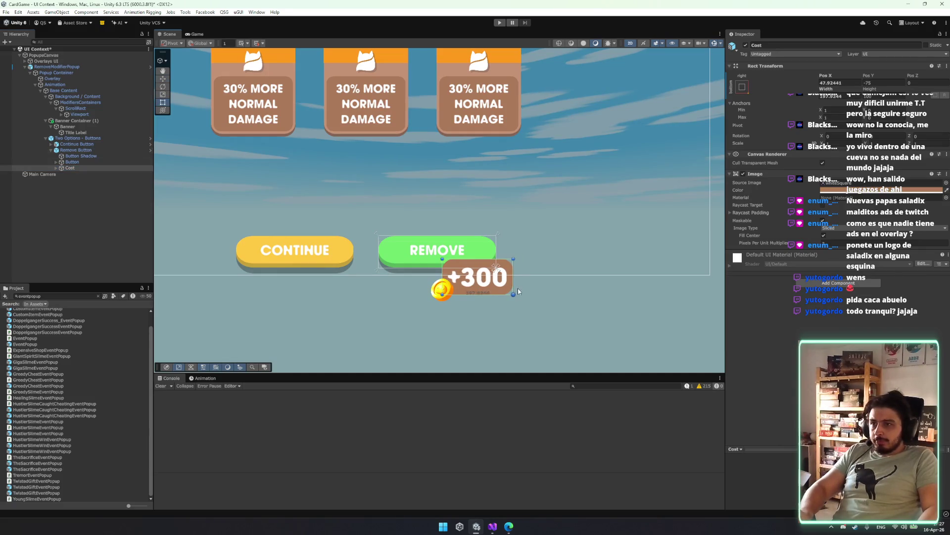
{"action": "mouse_move", "coordinate": [444, 258]}
{"action": "left_mouse_down"}
{"action": "mouse_move", "coordinate": [468, 272]}
{"action": "mouse_move", "coordinate": [563, 254]}
{"action": "mouse_move", "coordinate": [532, 261]}
{"action": "mouse_move", "coordinate": [550, 260]}
{"action": "left_mouse_up"}
{"action": "key", "text": "w"}
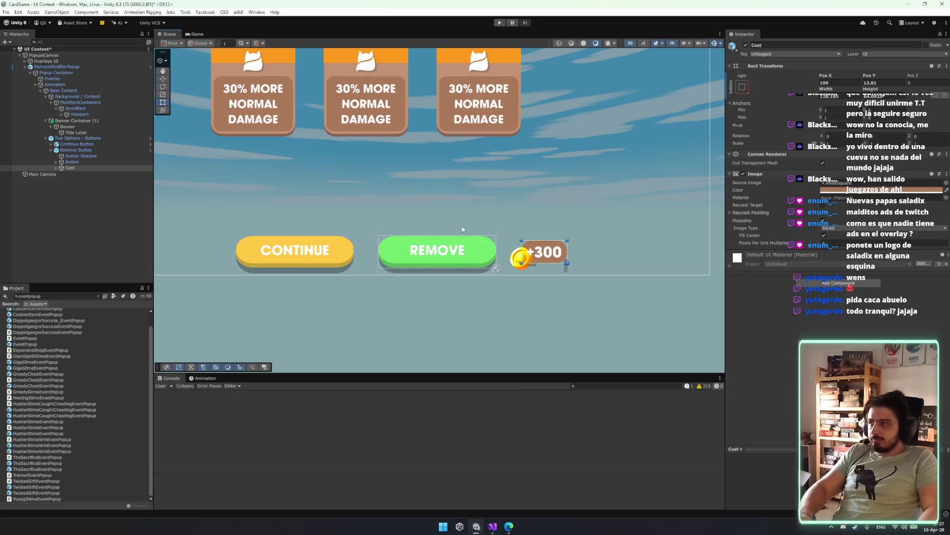
{"action": "left_click", "coordinate": [87, 168]}
{"action": "scroll", "coordinate": [540, 220], "scroll_direction": "down", "scroll_amount": 5}
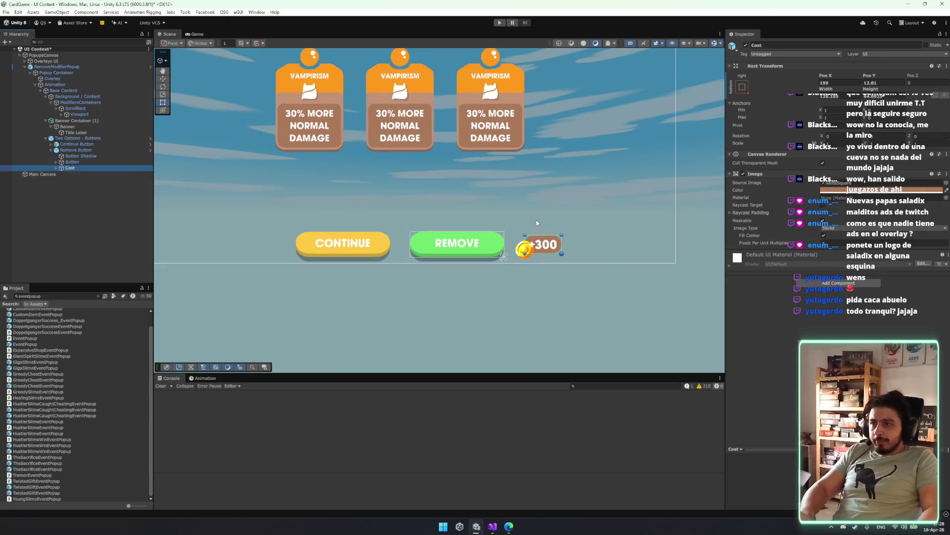
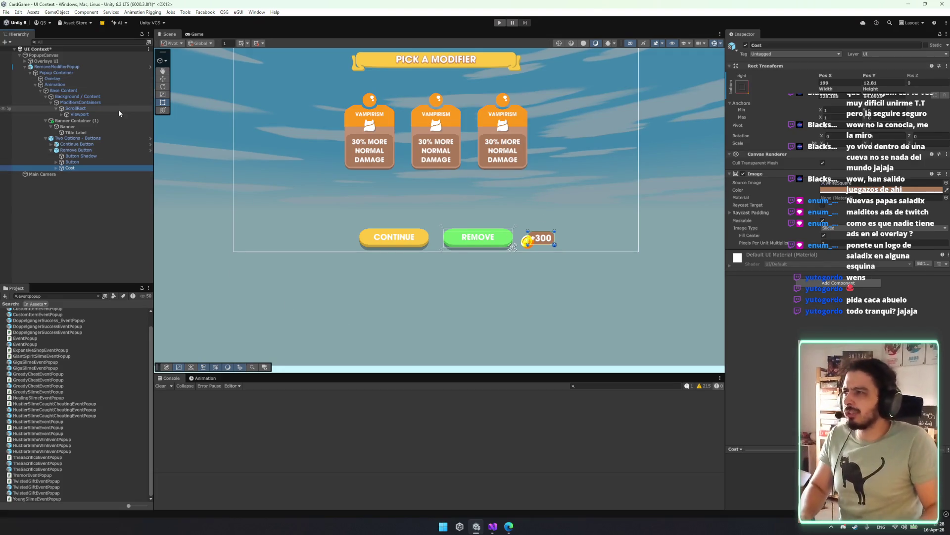
- Multiply the ModifierGrid cell width and height by 0.7 to shrink the cards
{"action": "left_click", "coordinate": [476, 117]}
{"action": "left_click", "coordinate": [194, 34]}
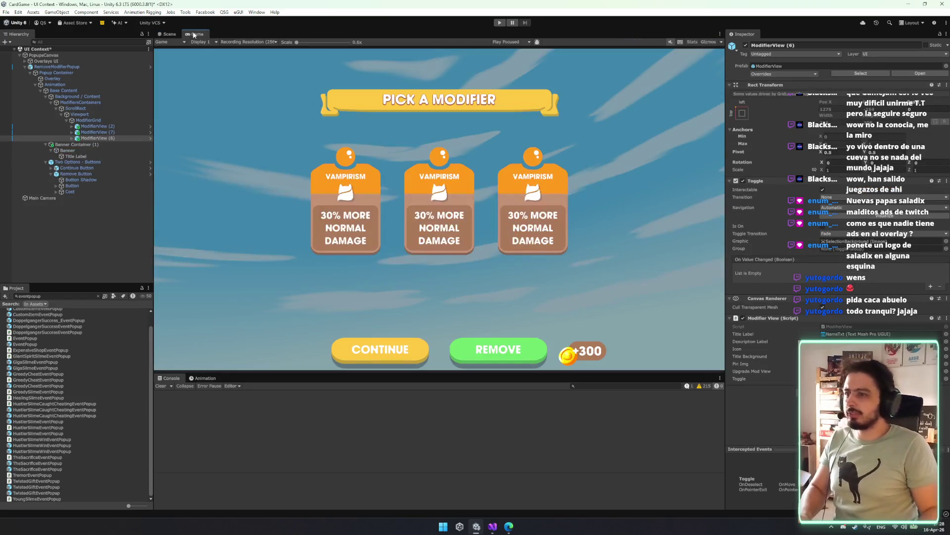
{"action": "left_click", "coordinate": [165, 35]}
{"action": "left_click", "coordinate": [86, 120]}
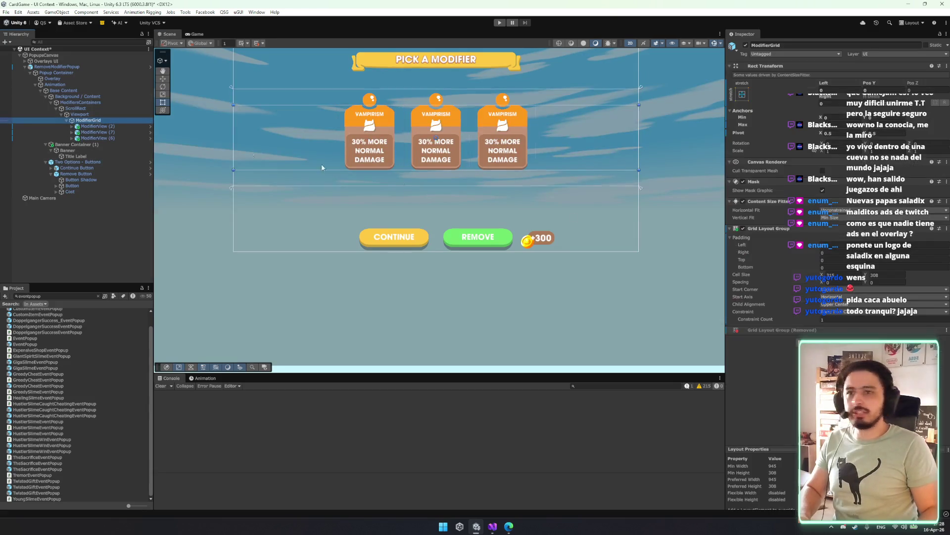
{"action": "left_click", "coordinate": [832, 274]}
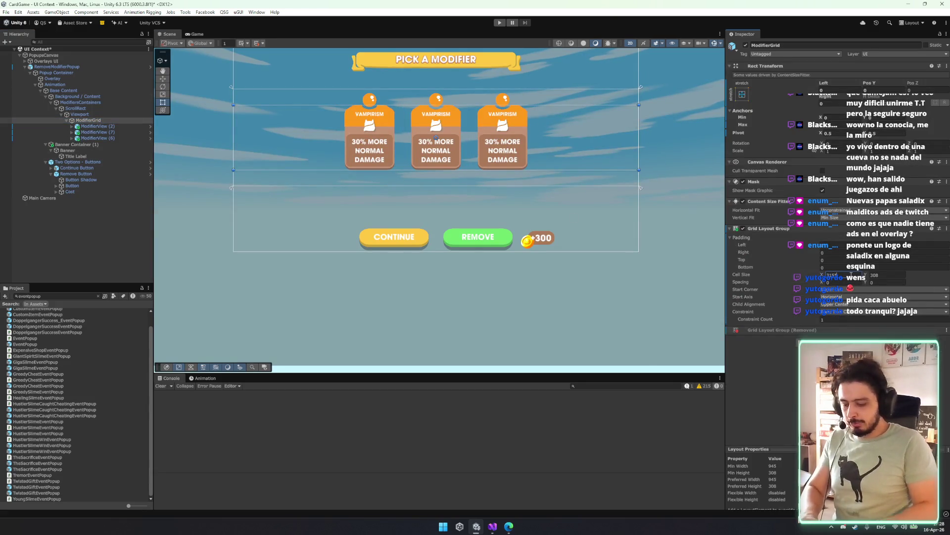
{"action": "type", "text": "*0.7"}
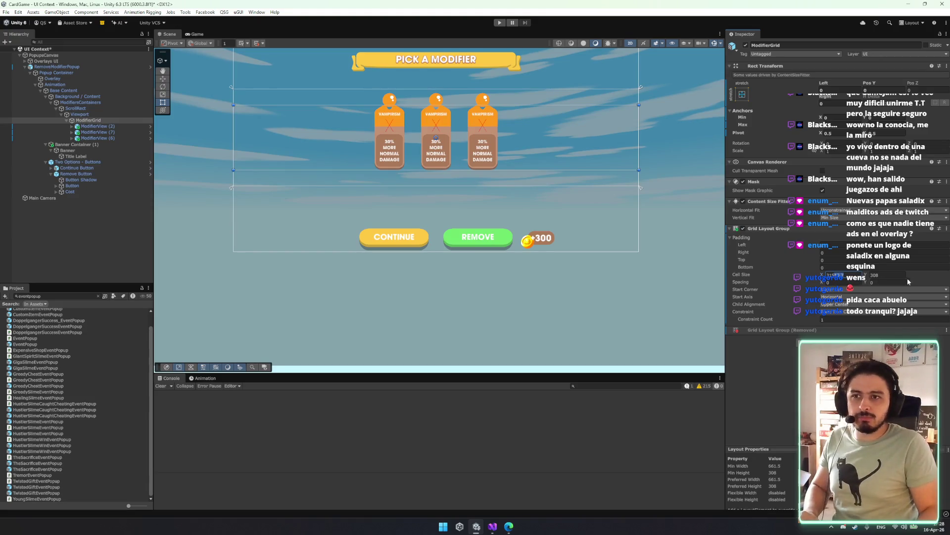
{"action": "left_click", "coordinate": [876, 274]}
{"action": "type", "text": "*0.7"}
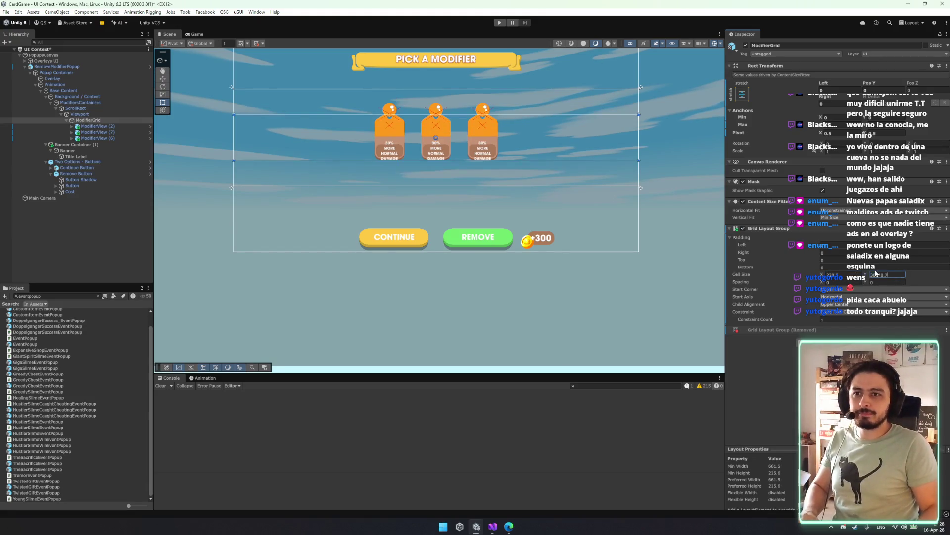
{"action": "scroll", "coordinate": [577, 191], "scroll_direction": "up", "scroll_amount": 5}
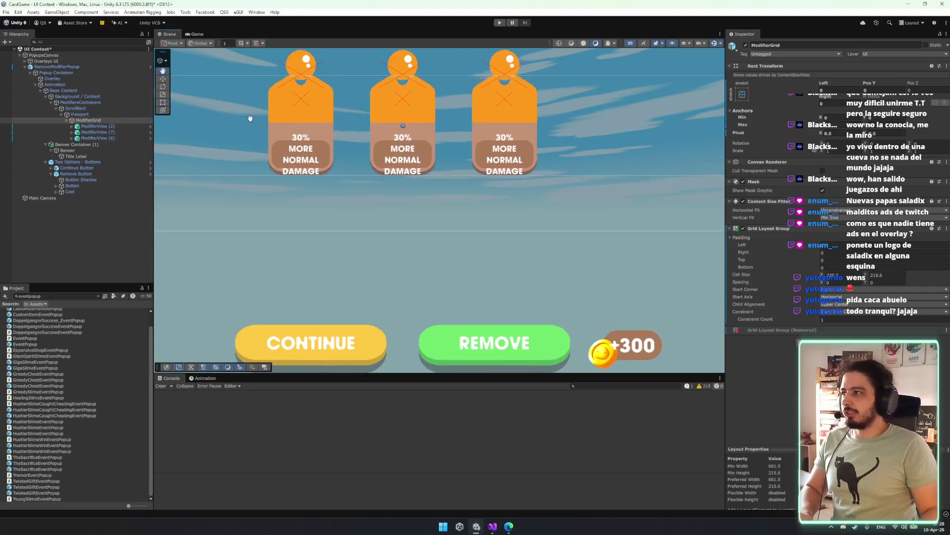
- Use the first card's prefab overrides to restore the cards' white outlines
{"action": "left_click", "coordinate": [150, 126]}
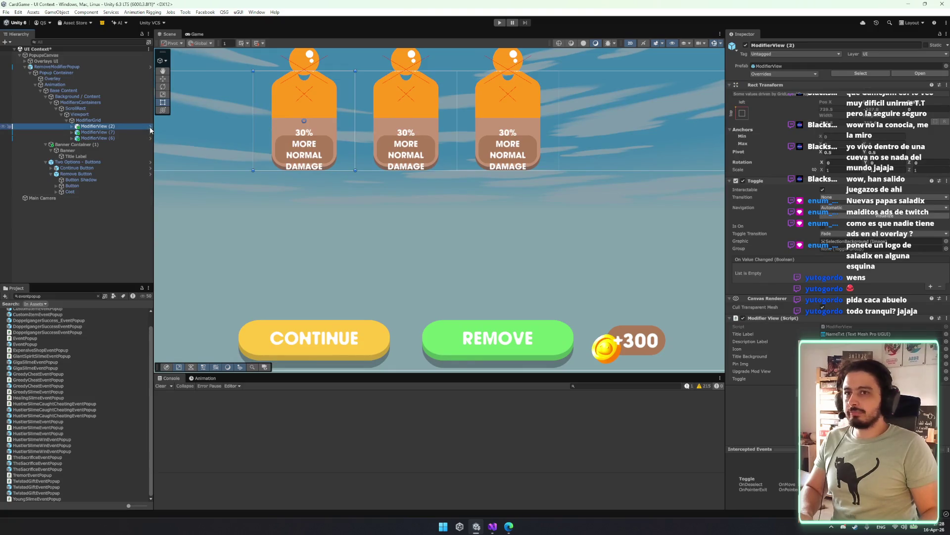
{"action": "left_click", "coordinate": [783, 74]}
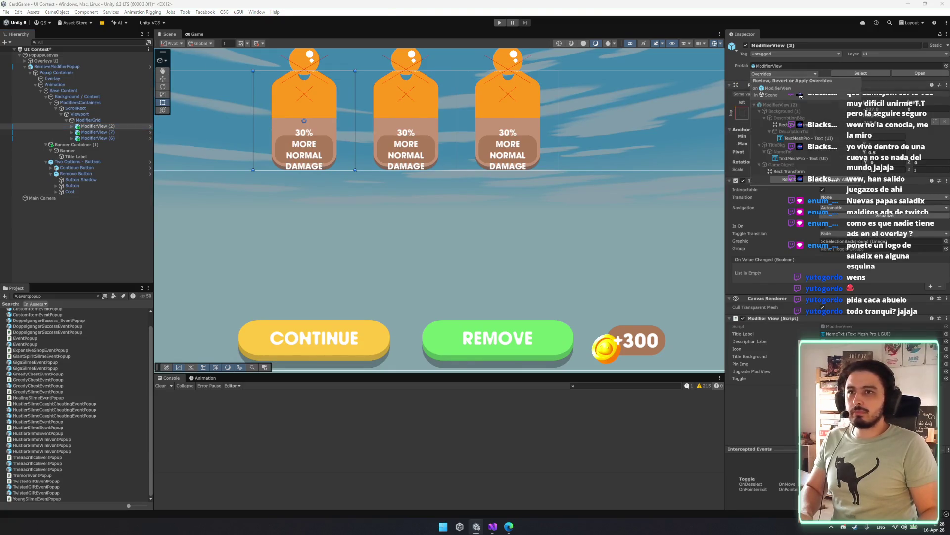
{"action": "left_click", "coordinate": [783, 180]}
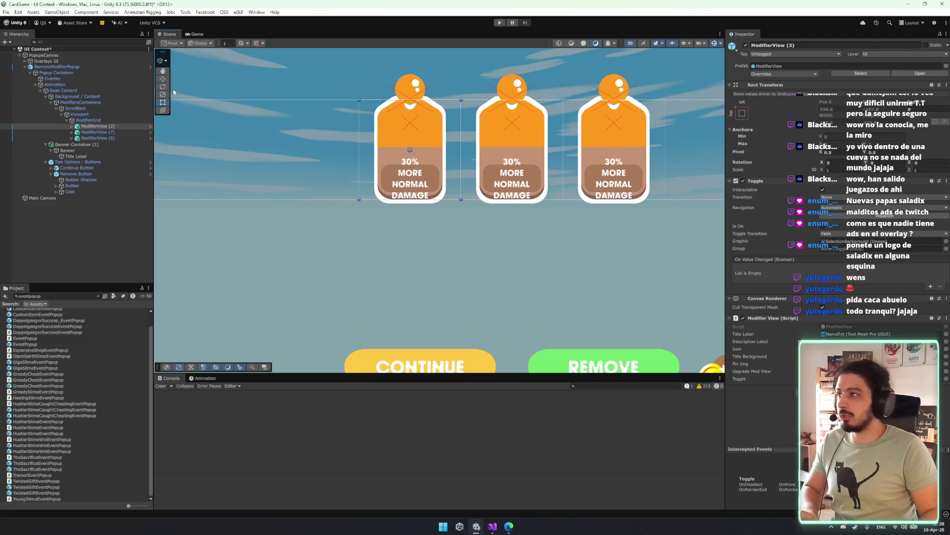
{"action": "left_click", "coordinate": [150, 127]}
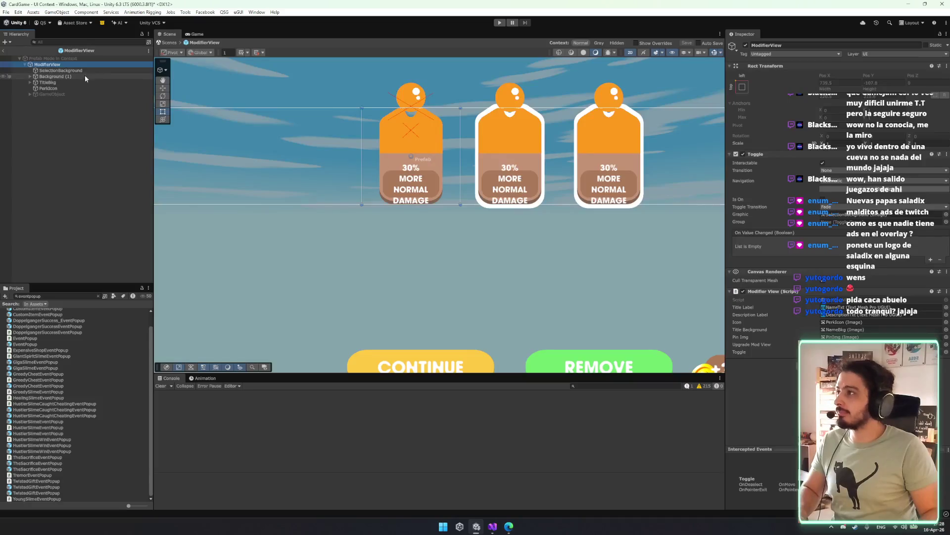
{"action": "left_click", "coordinate": [84, 71]}
{"action": "scroll", "coordinate": [307, 114], "scroll_direction": "up", "scroll_amount": 5}
{"action": "scroll", "coordinate": [396, 149], "scroll_direction": "down", "scroll_amount": 4}
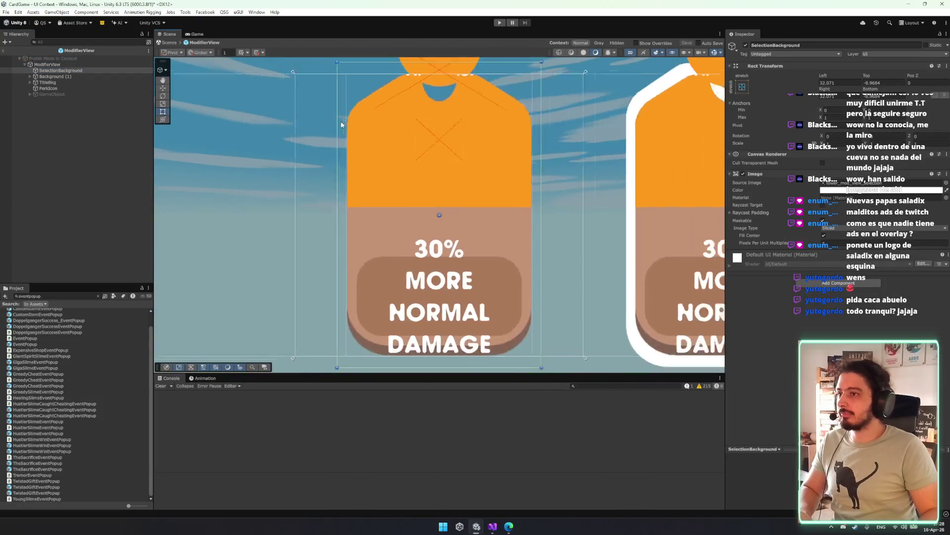
{"action": "key", "text": "r"}
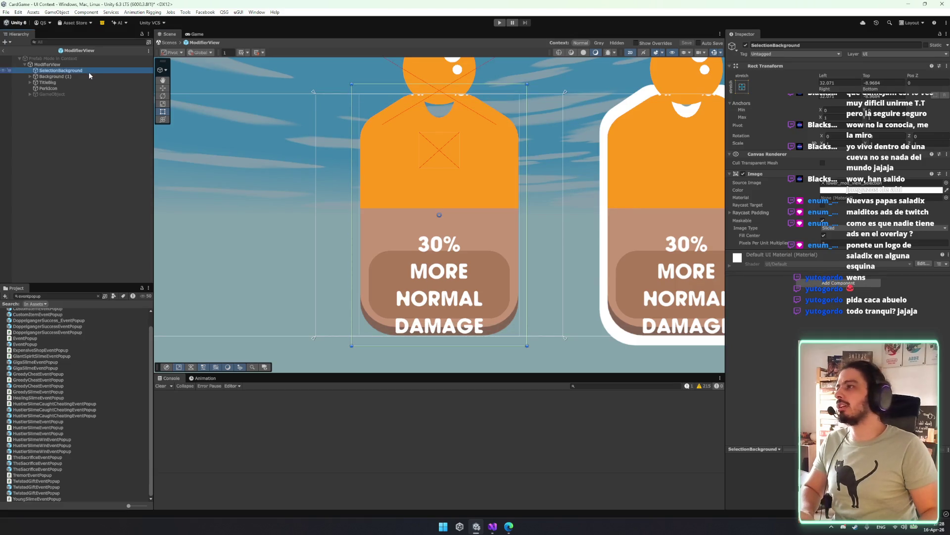
{"action": "left_click", "coordinate": [73, 77]}
{"action": "left_click", "coordinate": [72, 86]}
{"action": "left_click", "coordinate": [145, 82]}
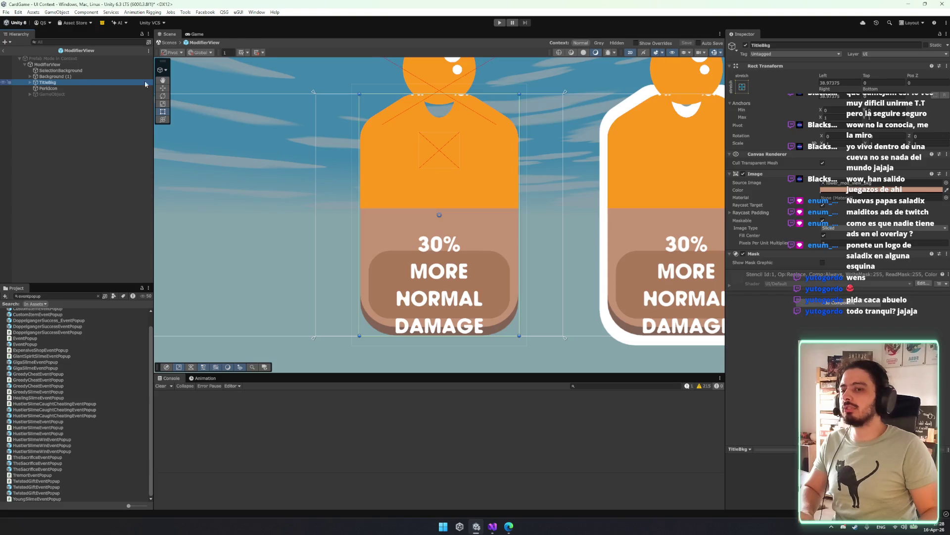
{"action": "left_click", "coordinate": [174, 43]}
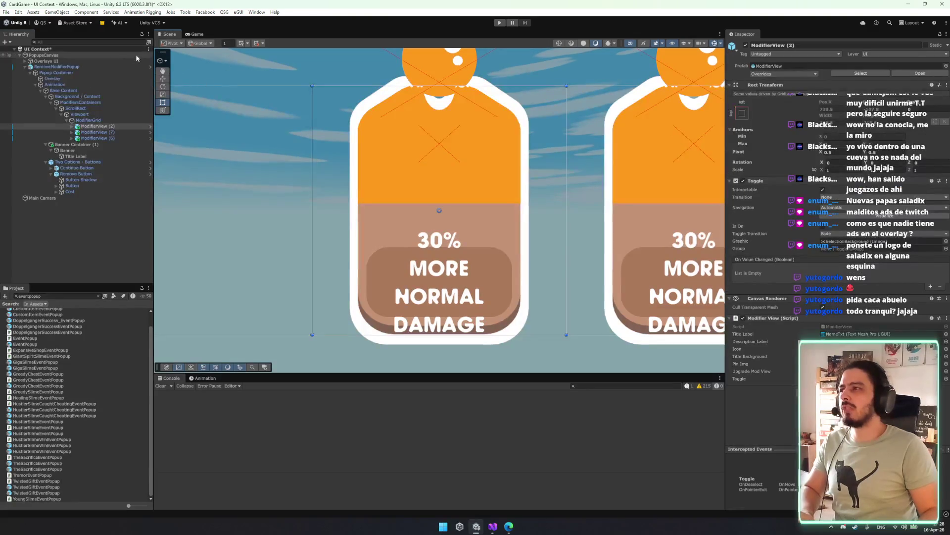
- Frame the ModifierGrid and enlarge its cell height by 1.3
{"action": "left_click", "coordinate": [92, 121]}
{"action": "key", "text": "f"}
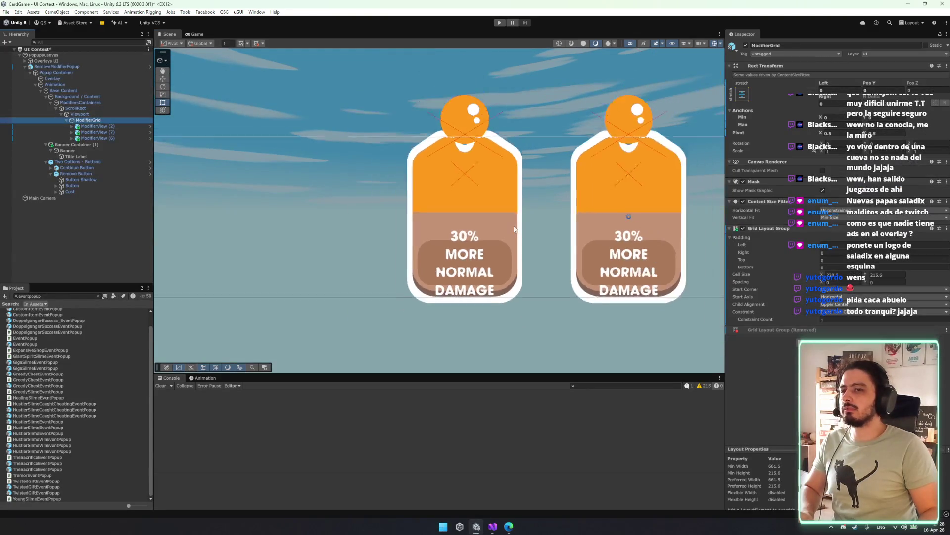
{"action": "left_click", "coordinate": [818, 266]}
{"action": "left_click", "coordinate": [849, 275]}
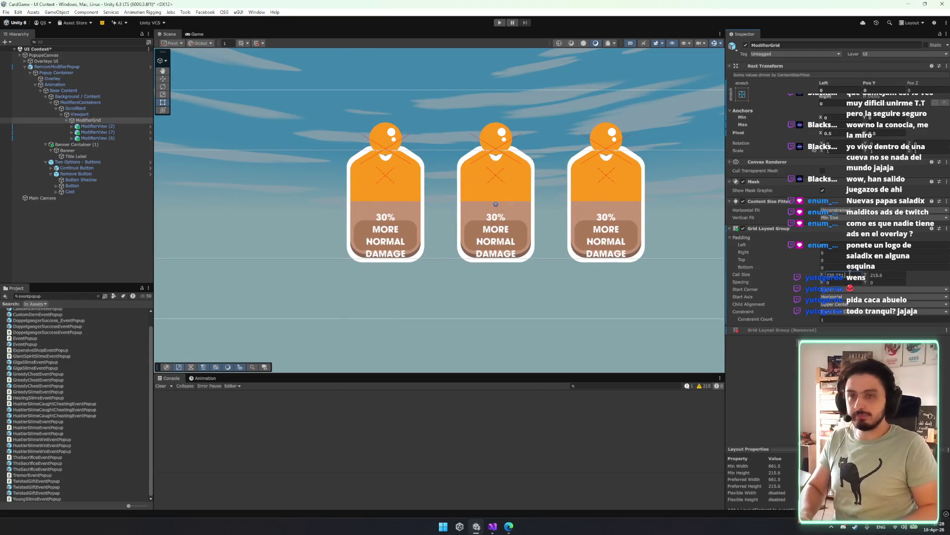
{"action": "type", "text": "3"}
{"action": "left_click", "coordinate": [874, 275]}
{"action": "type", "text": "*1.3"}
{"action": "key", "text": "Return"}
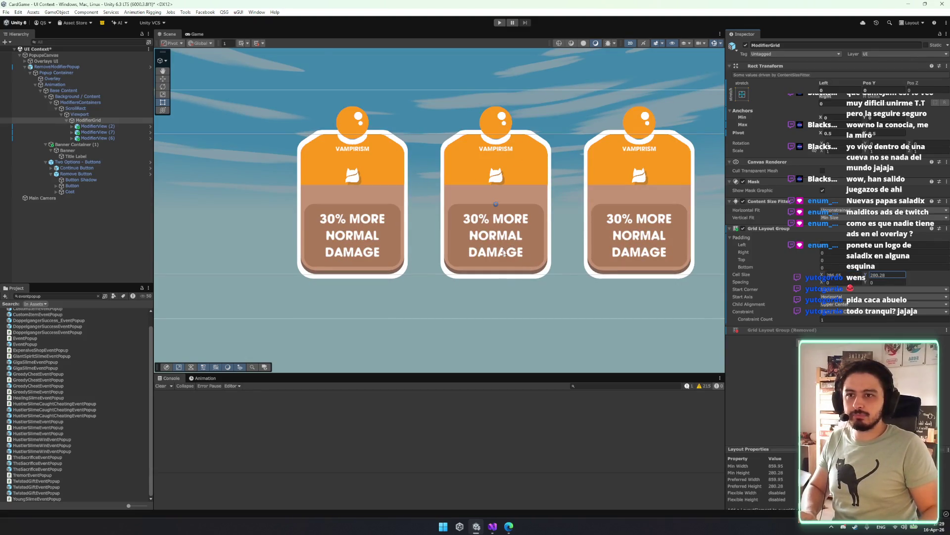
- Set the grid cell size to exactly 308 by 315 and preview it in Game view
{"action": "left_click", "coordinate": [833, 275]}
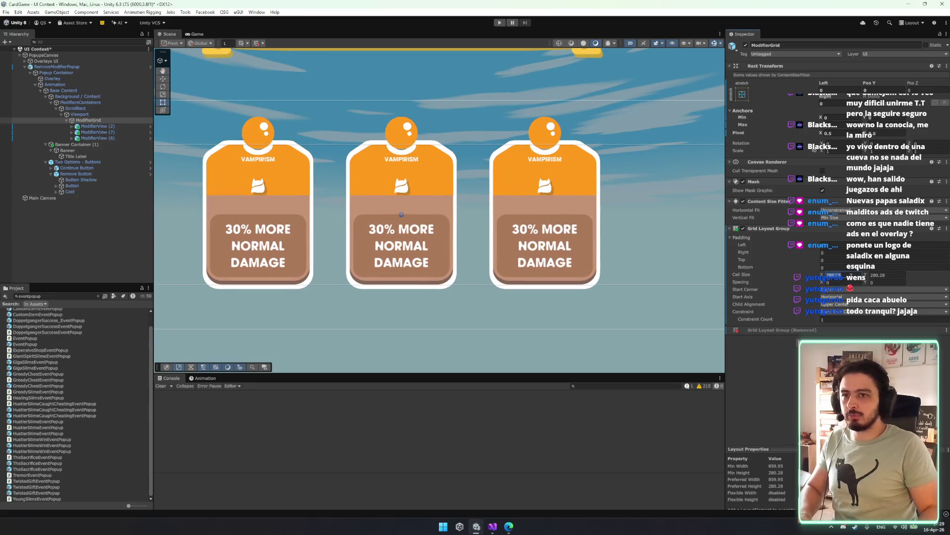
{"action": "type", "text": "308"}
{"action": "key", "text": "Tab"}
{"action": "key", "text": "BackSpace"}
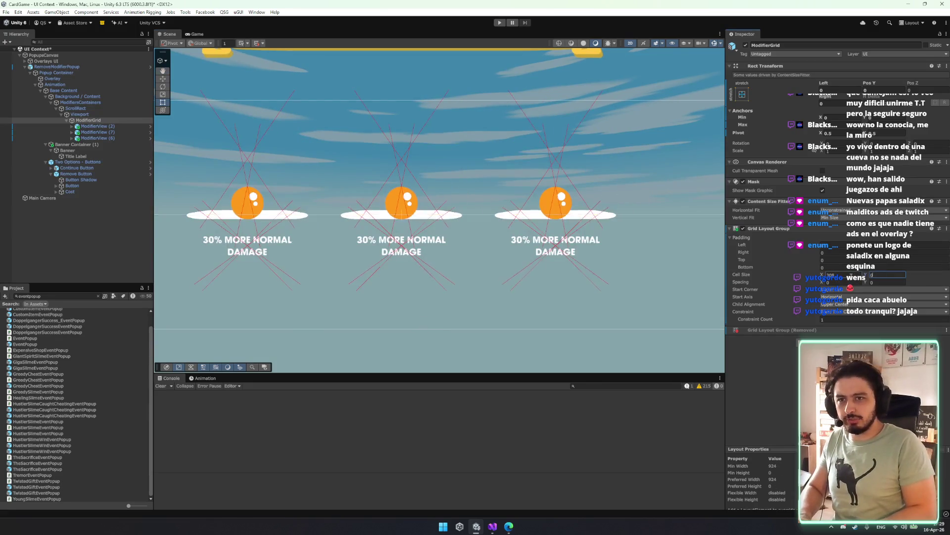
{"action": "type", "text": "315"}
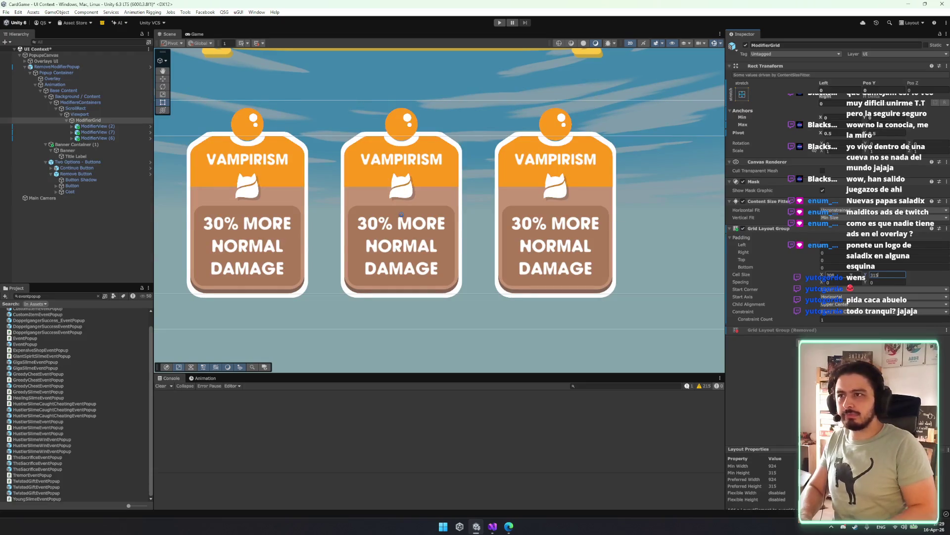
{"action": "key", "text": "Return"}
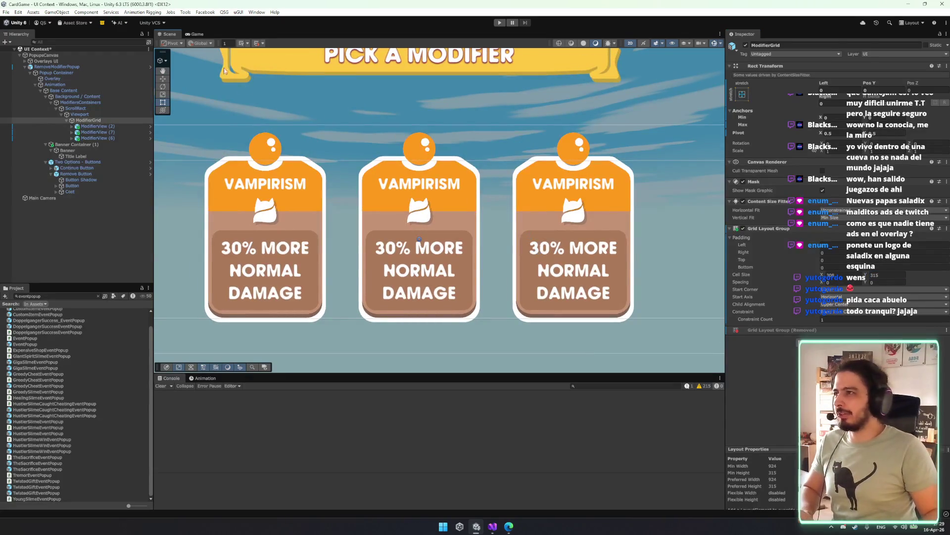
{"action": "left_click", "coordinate": [193, 33]}
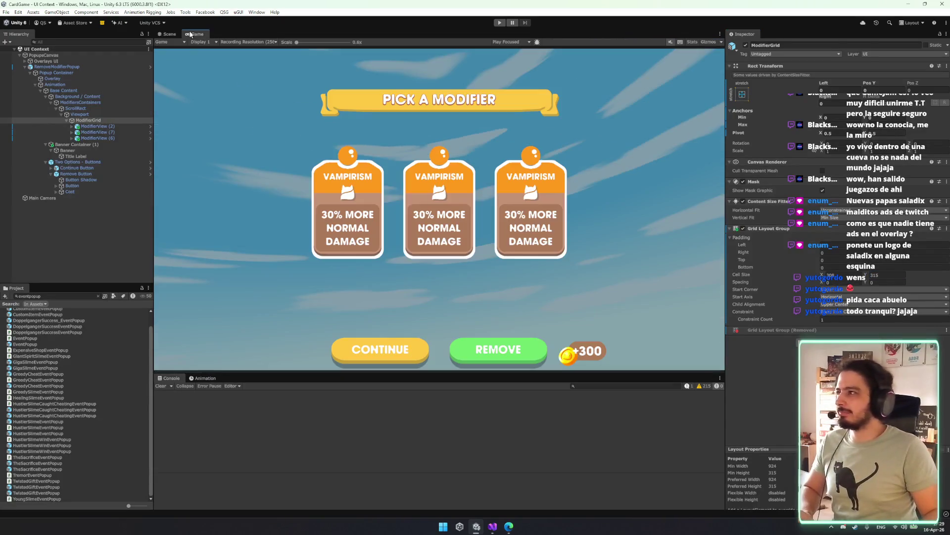
- Duplicate a Vampirism card, place it beside the +300 cost, and nest it under Background / Content
{"action": "left_click", "coordinate": [107, 132]}
{"action": "key", "text": "ctrl+d"}
{"action": "left_click_drag", "start_coordinate": [95, 148], "coordinate": [85, 196]}
{"action": "left_click", "coordinate": [167, 34]}
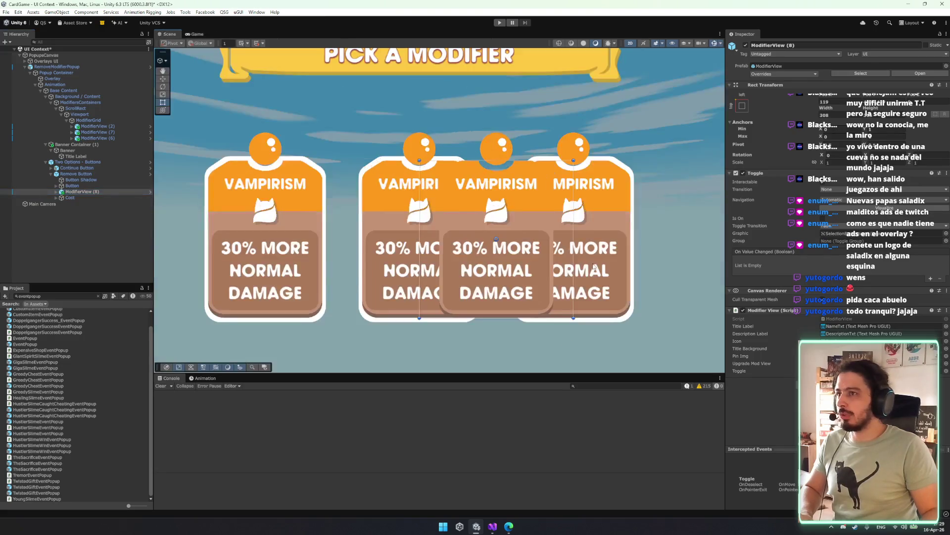
{"action": "scroll", "coordinate": [368, 157], "scroll_direction": "down", "scroll_amount": 3}
{"action": "mouse_move", "coordinate": [304, 151]}
{"action": "left_mouse_down"}
{"action": "mouse_move", "coordinate": [410, 257]}
{"action": "mouse_move", "coordinate": [398, 218]}
{"action": "left_mouse_up"}
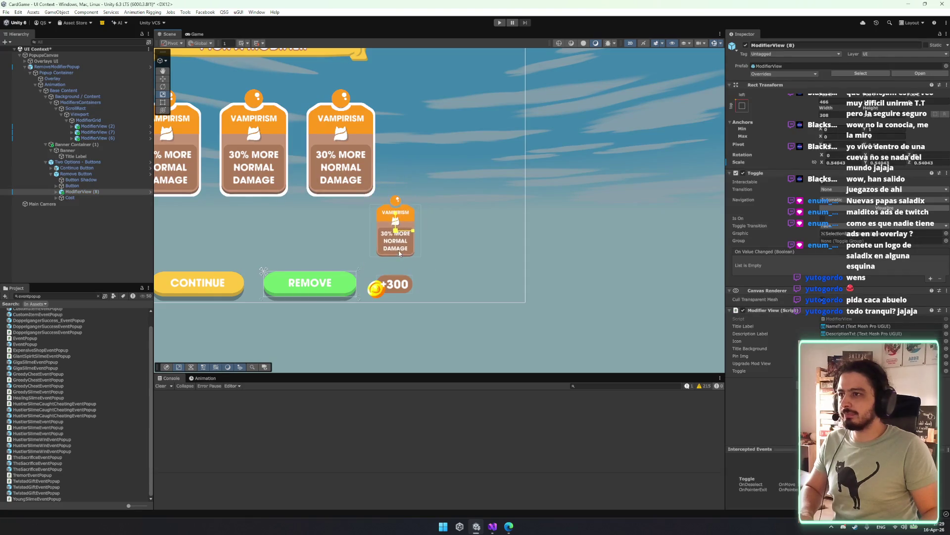
{"action": "key", "text": "w"}
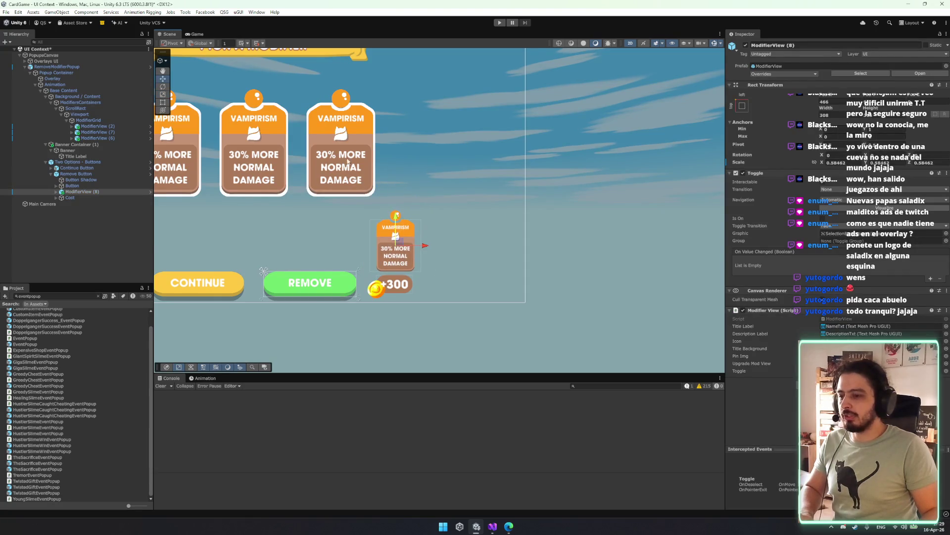
{"action": "left_click", "coordinate": [197, 34]}
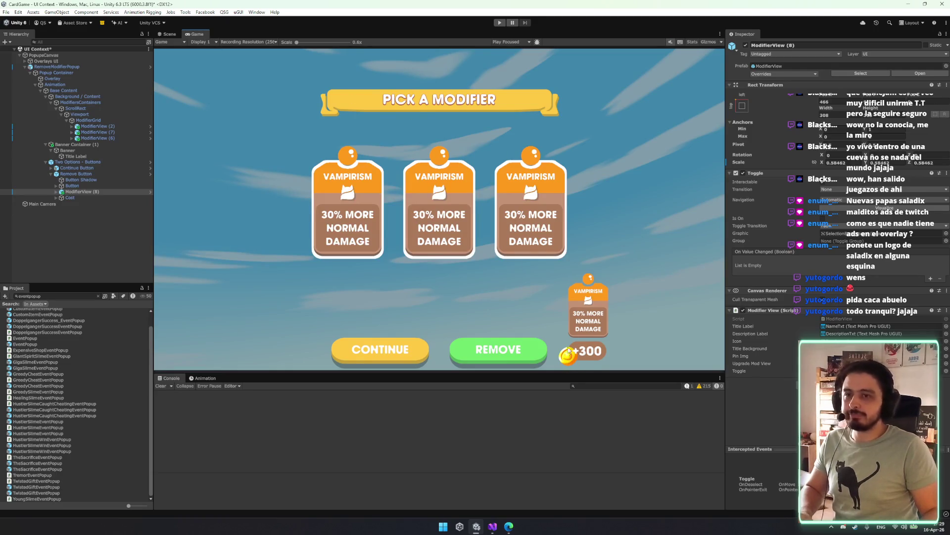
{"action": "left_click_drag", "start_coordinate": [91, 191], "coordinate": [68, 100]}
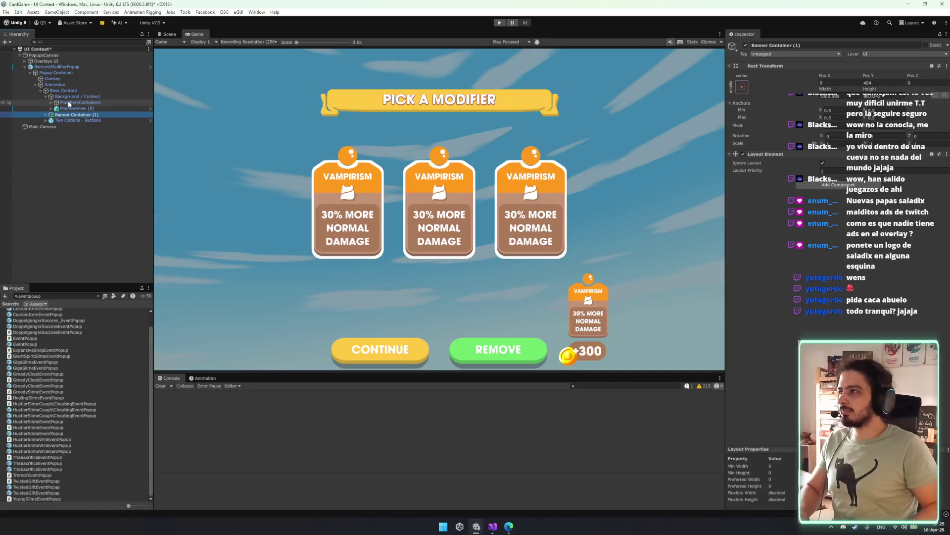
- Rename Banner Container (1) to Banner Container and make it the first child of Background / Content
{"action": "key", "text": "BackSpace"}
{"action": "key", "text": "BackSpace"}
{"action": "key", "text": "BackSpace"}
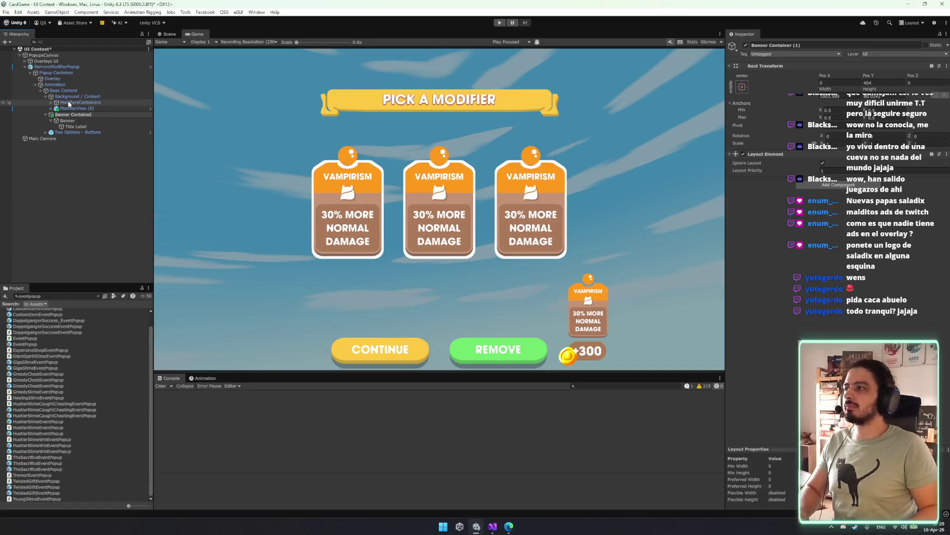
{"action": "key", "text": "Return"}
{"action": "left_click_drag", "start_coordinate": [82, 99], "coordinate": [82, 99]}
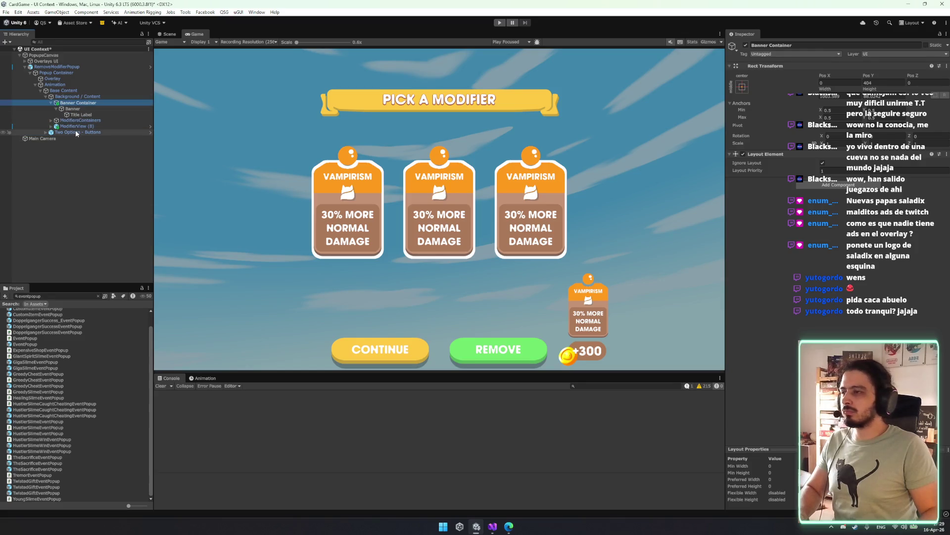
- Narrow the Two Options - Buttons row and raise the Continue and Remove buttons
{"action": "left_click", "coordinate": [75, 131]}
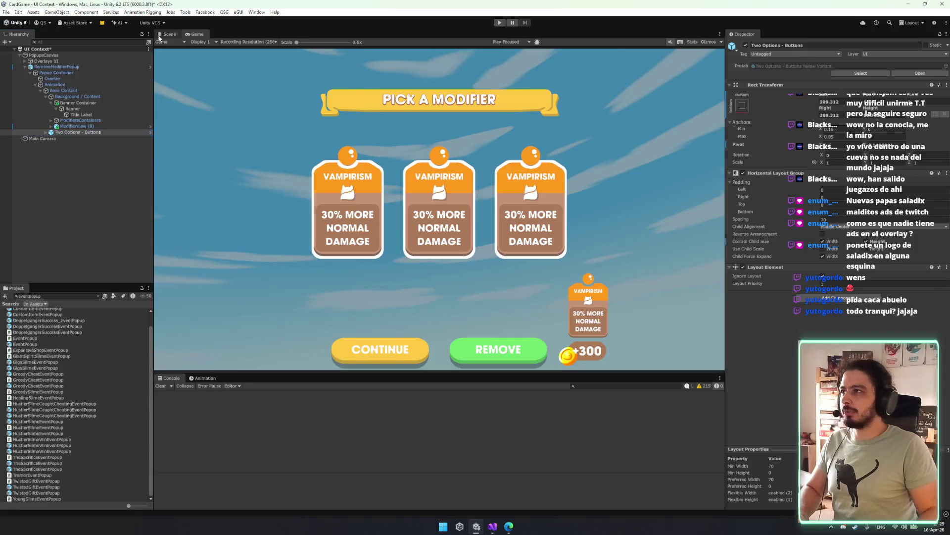
{"action": "left_click", "coordinate": [169, 34]}
{"action": "scroll", "coordinate": [472, 262], "scroll_direction": "down", "scroll_amount": 3}
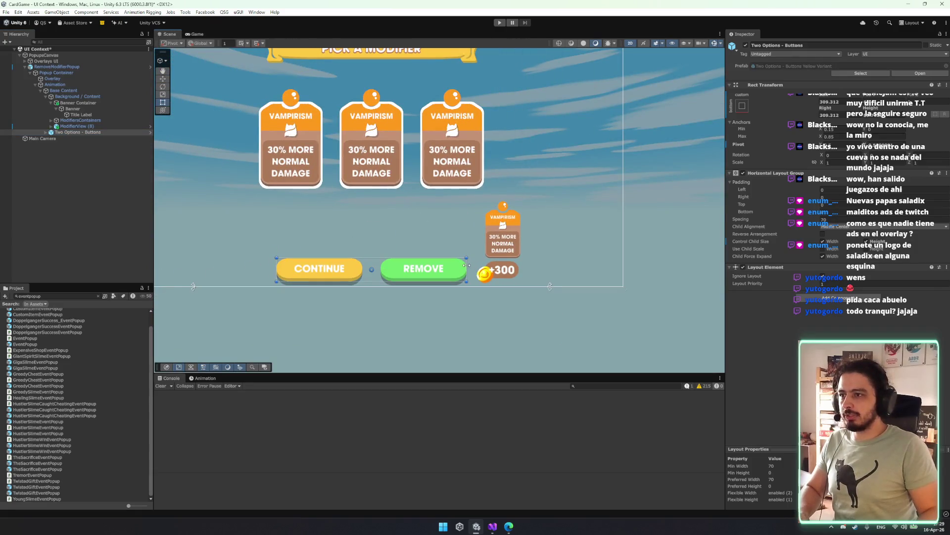
{"action": "left_click_drag", "start_coordinate": [466, 265], "coordinate": [439, 259]}
{"action": "key", "text": "w"}
{"action": "left_click_drag", "start_coordinate": [377, 239], "coordinate": [382, 224]}
- Place the +300 cost below the small card and shift both left beside the Remove button
{"action": "left_click", "coordinate": [401, 247]}
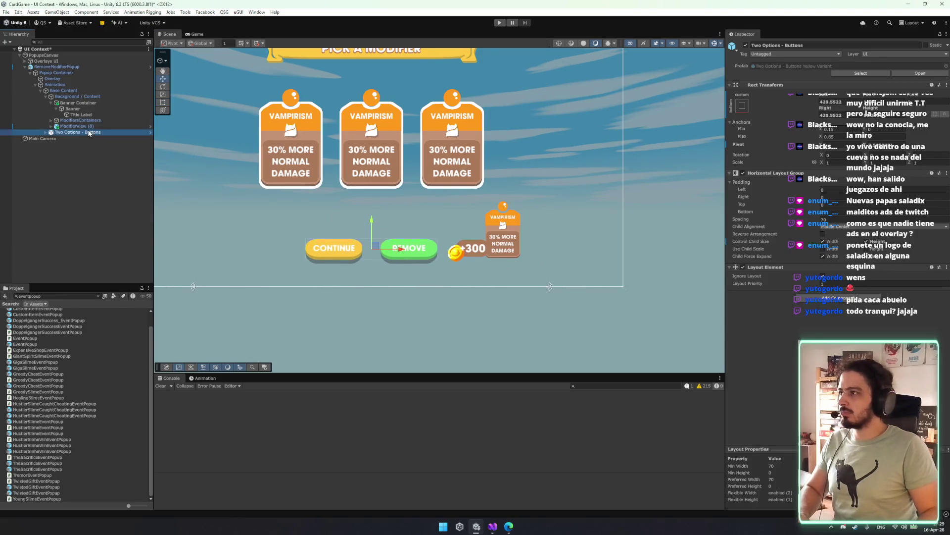
{"action": "key", "text": "Down"}
{"action": "key", "text": "Down"}
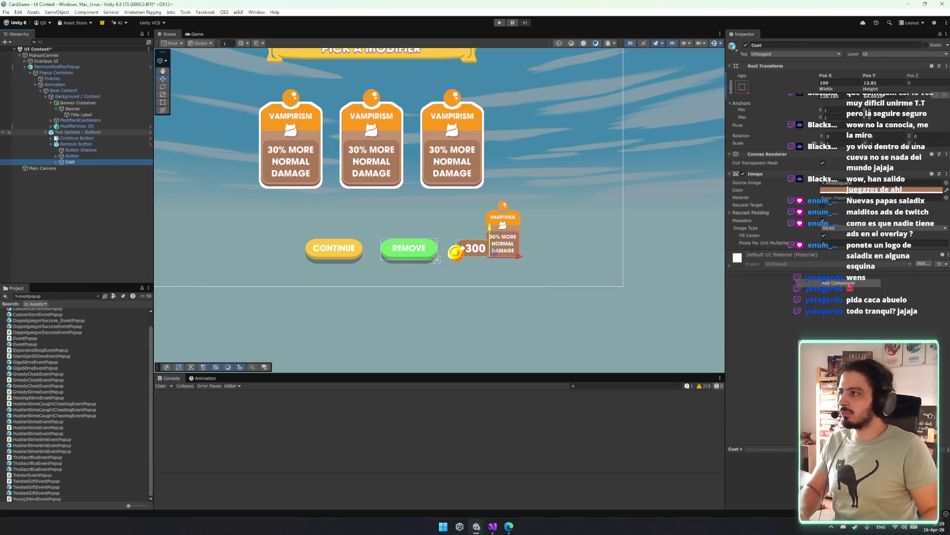
{"action": "left_click_drag", "start_coordinate": [495, 258], "coordinate": [525, 280]}
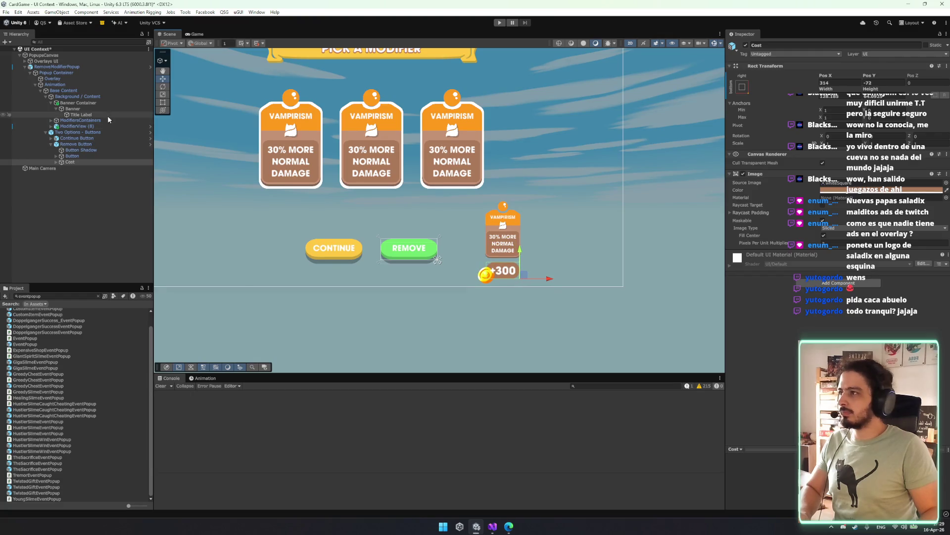
{"action": "left_click", "coordinate": [80, 127], "text": "ctrl"}
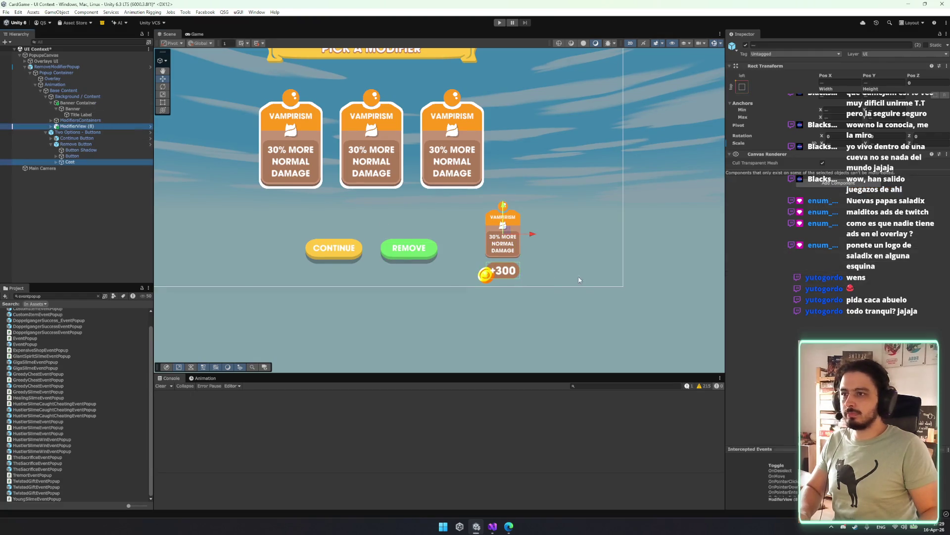
{"action": "left_click_drag", "start_coordinate": [533, 239], "coordinate": [497, 238]}
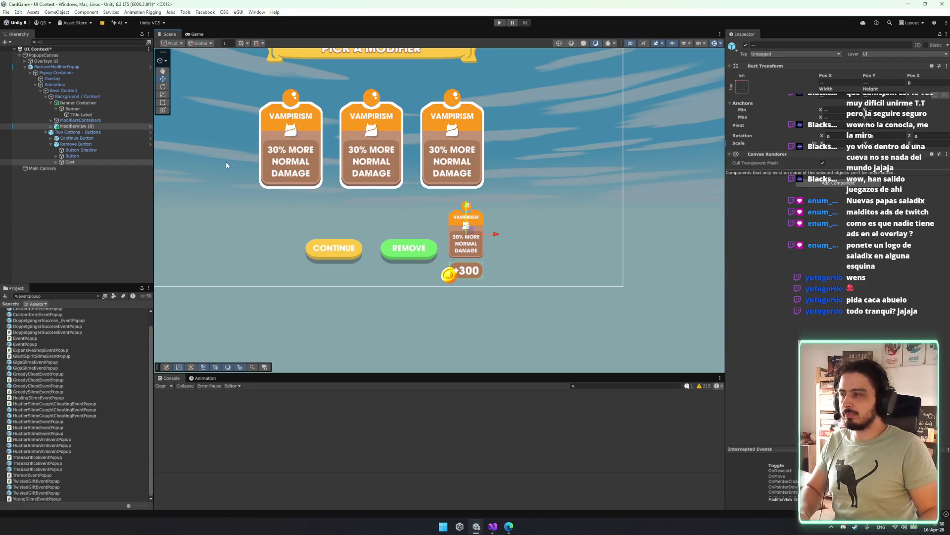
{"action": "left_click", "coordinate": [202, 34]}
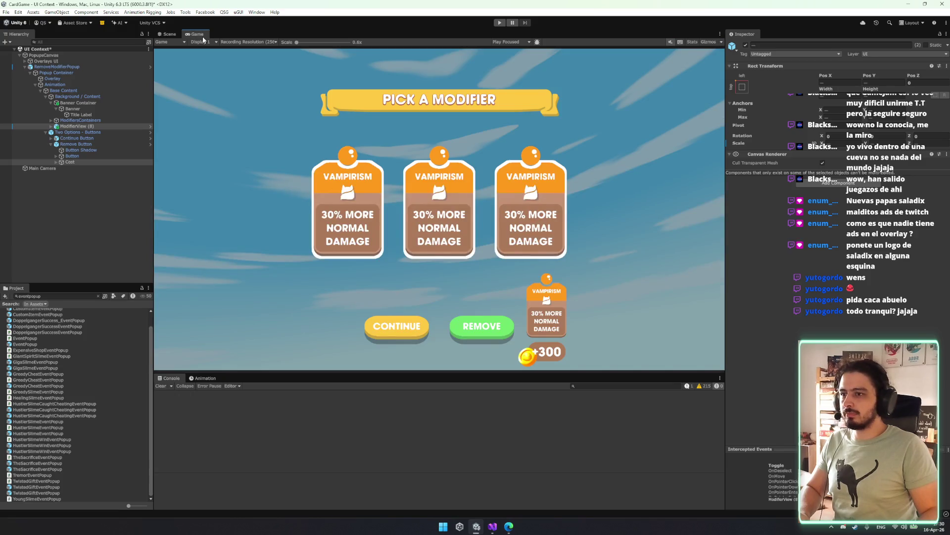
{"action": "left_click", "coordinate": [168, 34]}
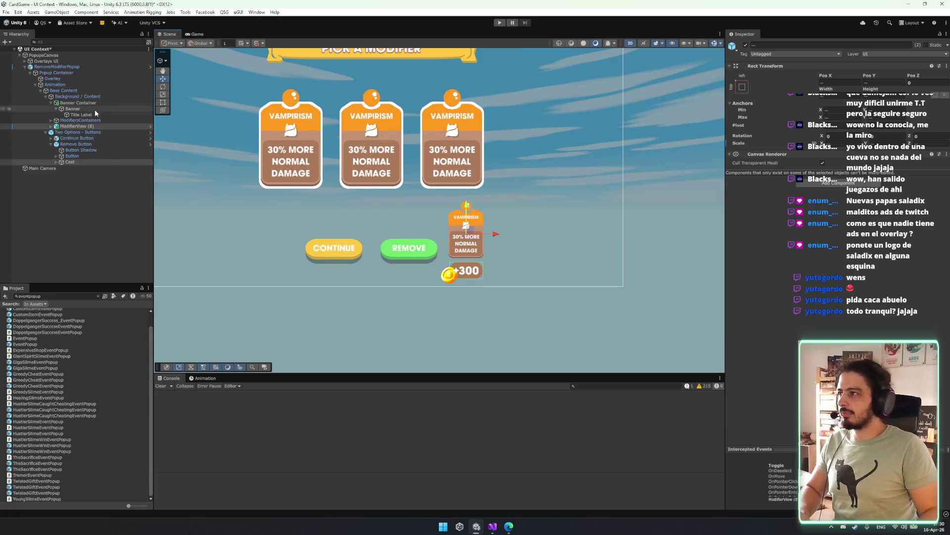
{"action": "left_click", "coordinate": [93, 158]}
- Change the Pixels Per Unit Multiplier on both button images and shadows, checking the Game view
{"action": "key", "text": "Up"}
{"action": "key", "text": "Up"}
{"action": "key", "text": "Up"}
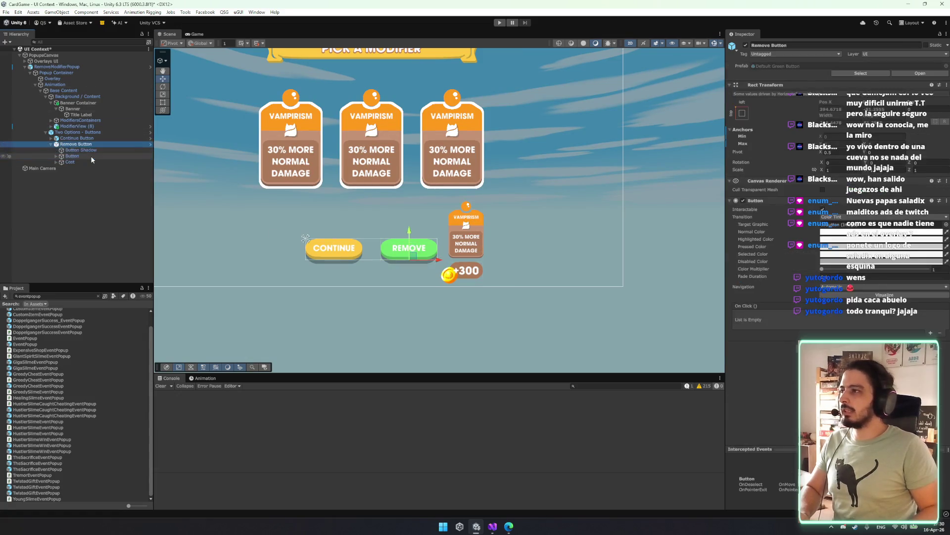
{"action": "key", "text": "Right"}
{"action": "key", "text": "Down"}
{"action": "key", "text": "Down"}
{"action": "left_click", "coordinate": [79, 144], "text": "ctrl"}
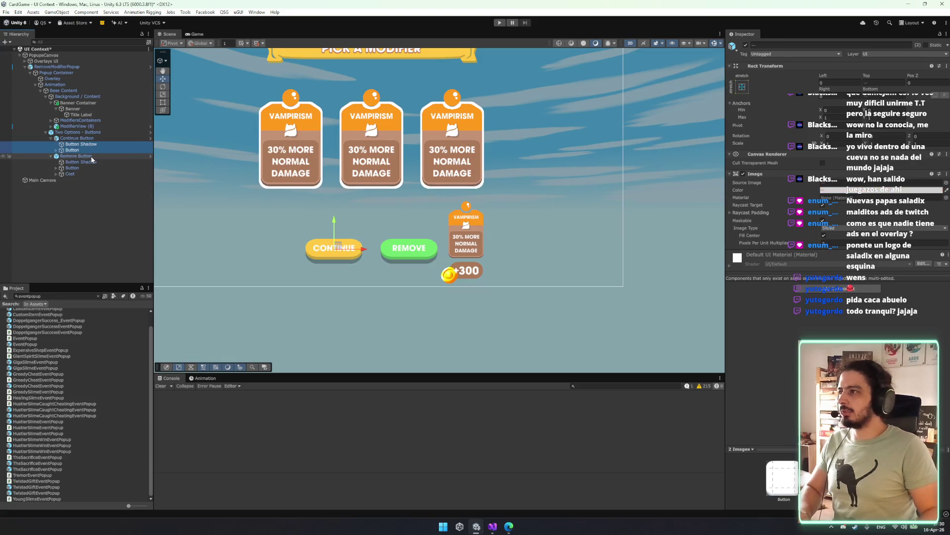
{"action": "left_click", "coordinate": [74, 168], "text": "ctrl"}
{"action": "left_click", "coordinate": [100, 162], "text": "ctrl"}
{"action": "left_click", "coordinate": [827, 244]}
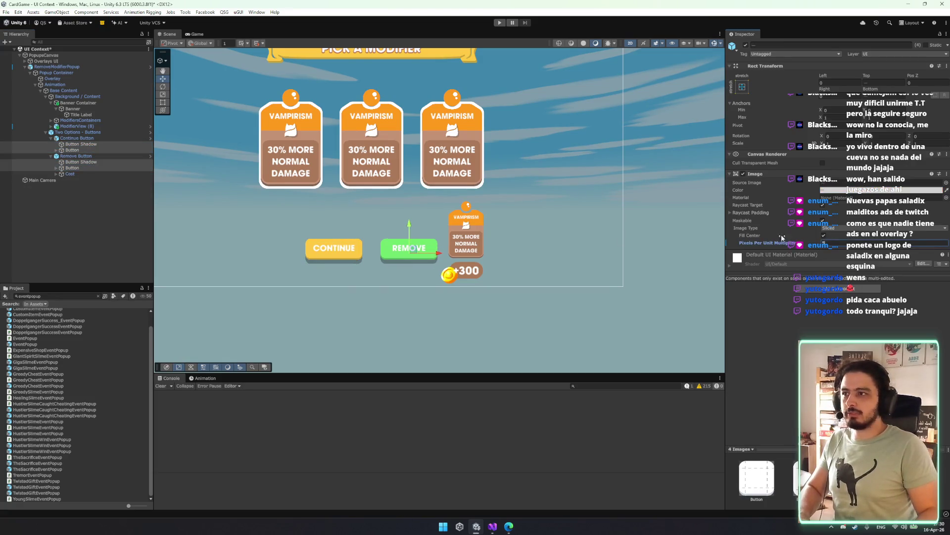
{"action": "key", "text": "ctrl+2"}
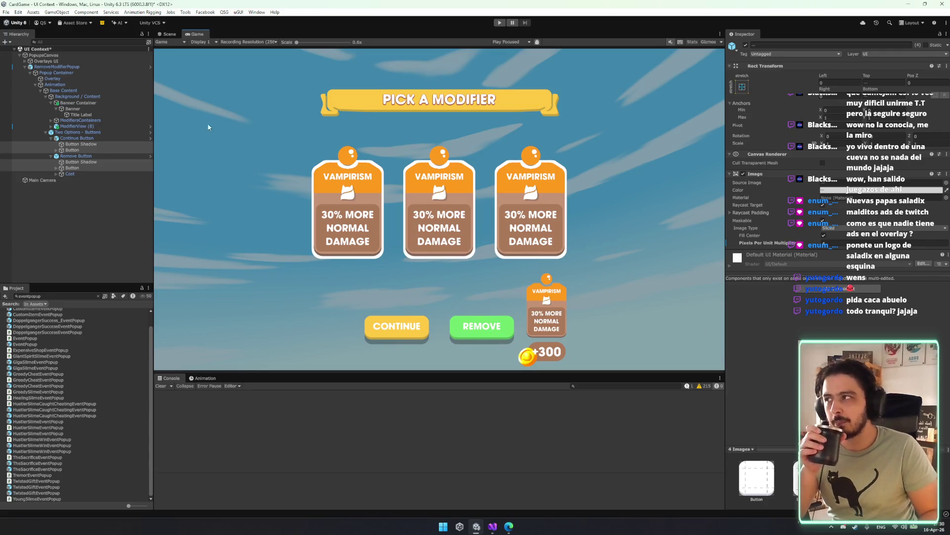
{"action": "left_click", "coordinate": [168, 35]}
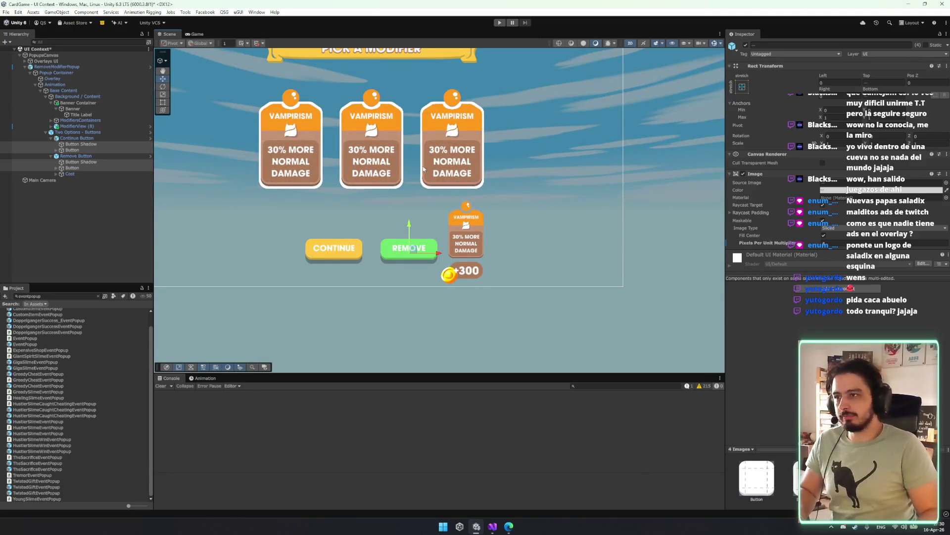
- Expand the Cost element and select its Gold Cost Label
{"action": "left_click", "coordinate": [102, 174]}
{"action": "key", "text": "Right"}
{"action": "key", "text": "Left"}
{"action": "key", "text": "Right"}
{"action": "key", "text": "Down"}
{"action": "key", "text": "Down"}
- Center the Cost element's pivot on the +300 badge
{"action": "scroll", "coordinate": [351, 223], "scroll_direction": "up", "scroll_amount": 2}
{"action": "scroll", "coordinate": [510, 259], "scroll_direction": "up", "scroll_amount": 2}
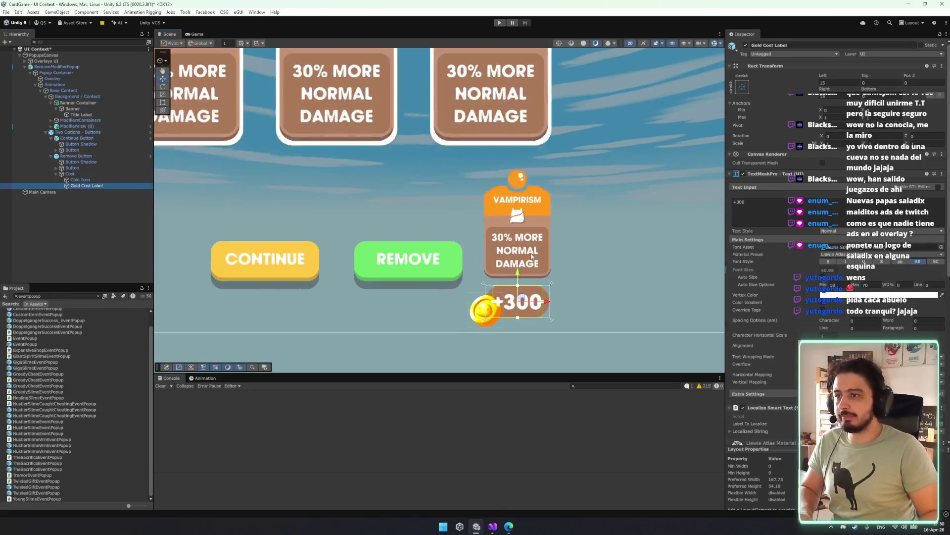
{"action": "left_click", "coordinate": [96, 175]}
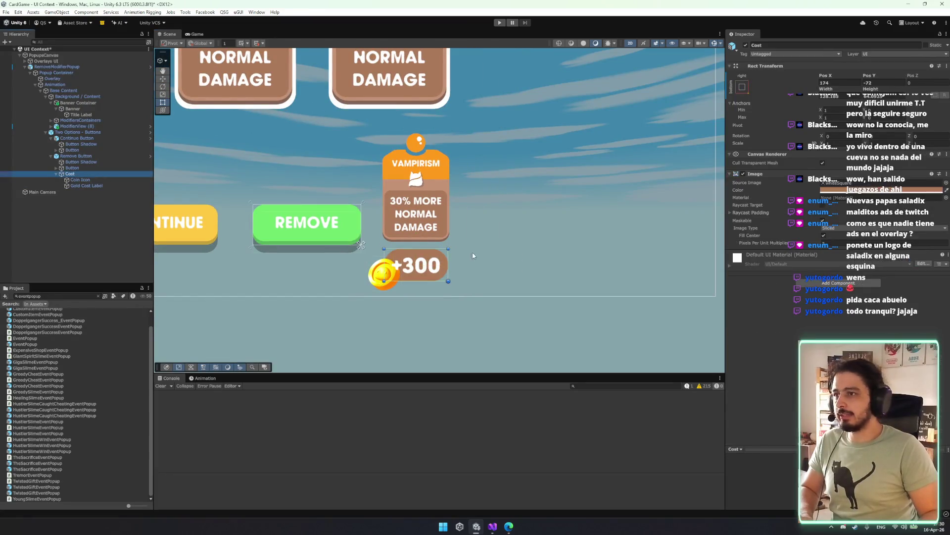
{"action": "scroll", "coordinate": [454, 287], "scroll_direction": "up", "scroll_amount": 2}
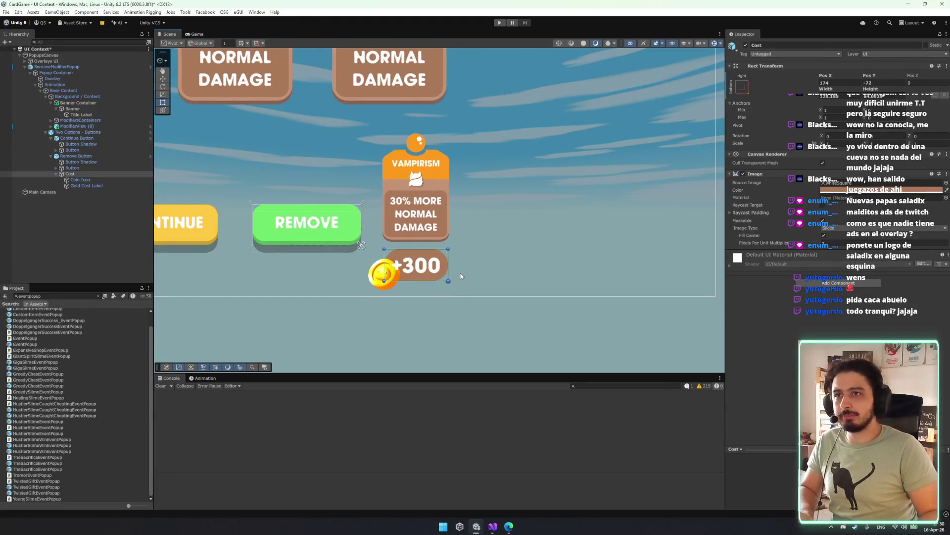
{"action": "scroll", "coordinate": [454, 291], "scroll_direction": "up", "scroll_amount": 2}
{"action": "left_click_drag", "start_coordinate": [444, 278], "coordinate": [379, 246]}
{"action": "scroll", "coordinate": [381, 246], "scroll_direction": "down", "scroll_amount": 5}
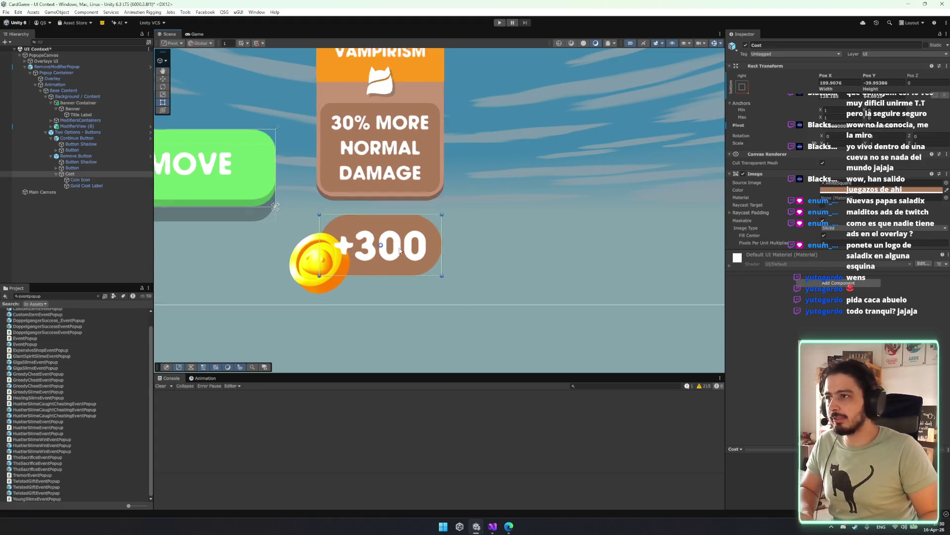
- Try moving Cost up the hierarchy, dismiss the warning, and duplicate the Coin Icon
{"action": "left_click", "coordinate": [56, 174]}
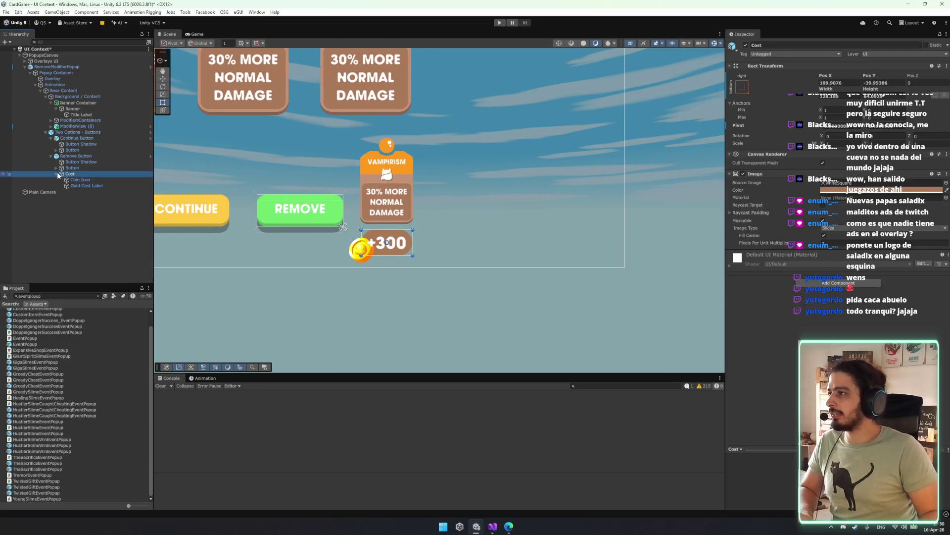
{"action": "left_click_drag", "start_coordinate": [58, 174], "coordinate": [90, 133]}
{"action": "key", "text": "Escape"}
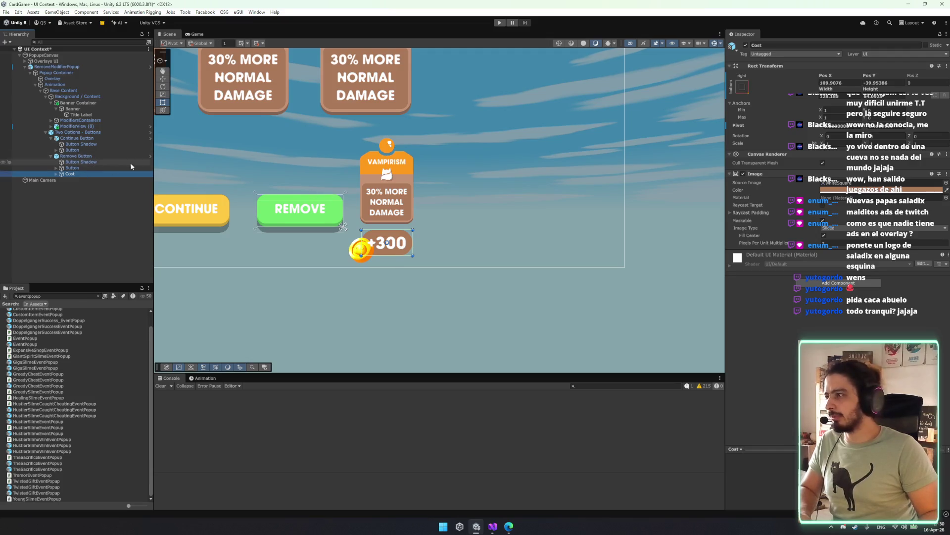
{"action": "key", "text": "Right"}
{"action": "key", "text": "Down"}
{"action": "key", "text": "Down"}
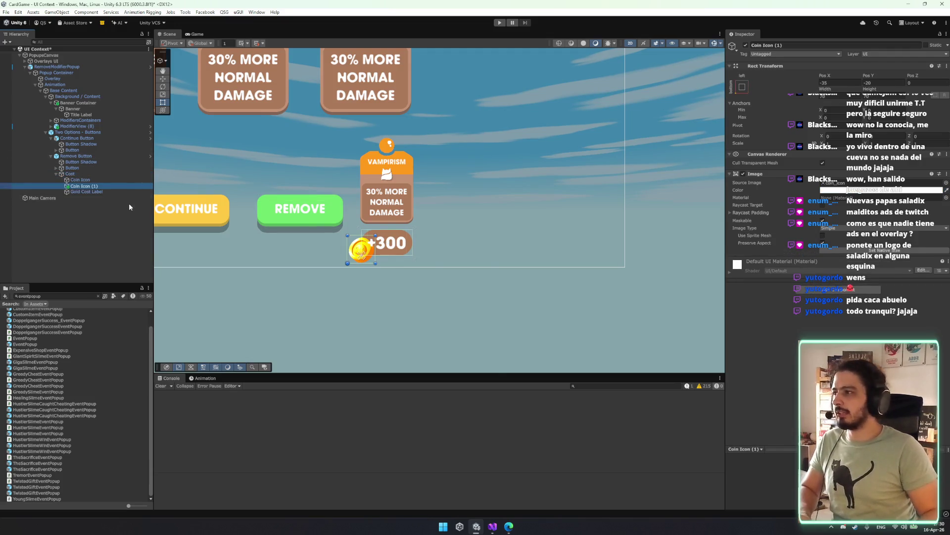
- Set the copied coin's sprite to TrashIcon_bottom, then reposition and shrink it
{"action": "left_click", "coordinate": [945, 183]}
{"action": "type", "text": "trash"}
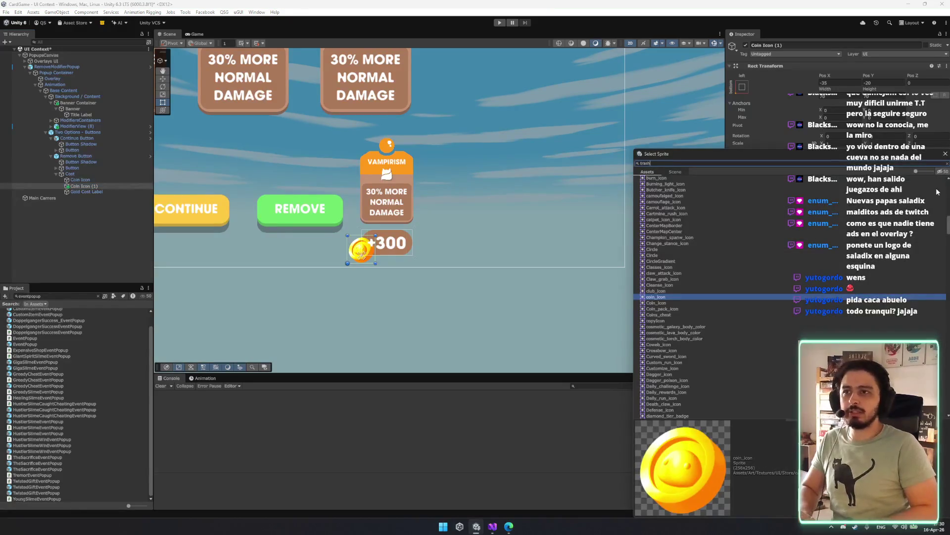
{"action": "double_click", "coordinate": [679, 184]}
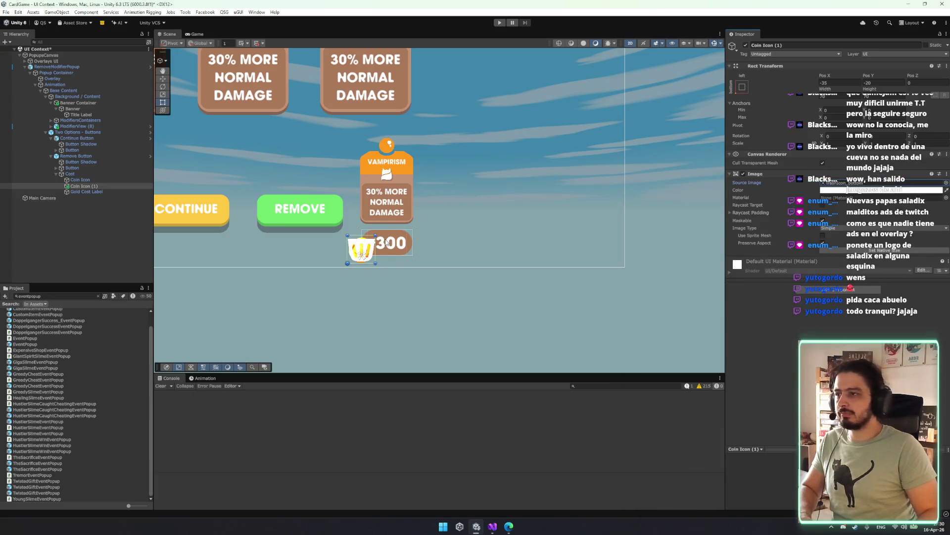
{"action": "mouse_move", "coordinate": [361, 249]}
{"action": "left_mouse_down"}
{"action": "mouse_move", "coordinate": [372, 236]}
{"action": "mouse_move", "coordinate": [424, 248]}
{"action": "mouse_move", "coordinate": [388, 229]}
{"action": "left_mouse_up"}
{"action": "key", "text": "w"}
{"action": "key", "text": "t"}
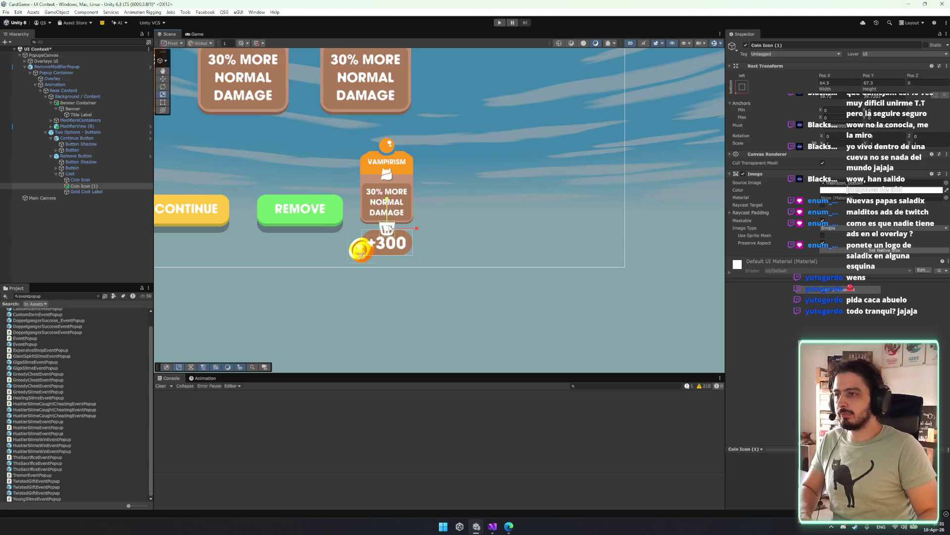
{"action": "scroll", "coordinate": [414, 197], "scroll_direction": "up", "scroll_amount": 5}
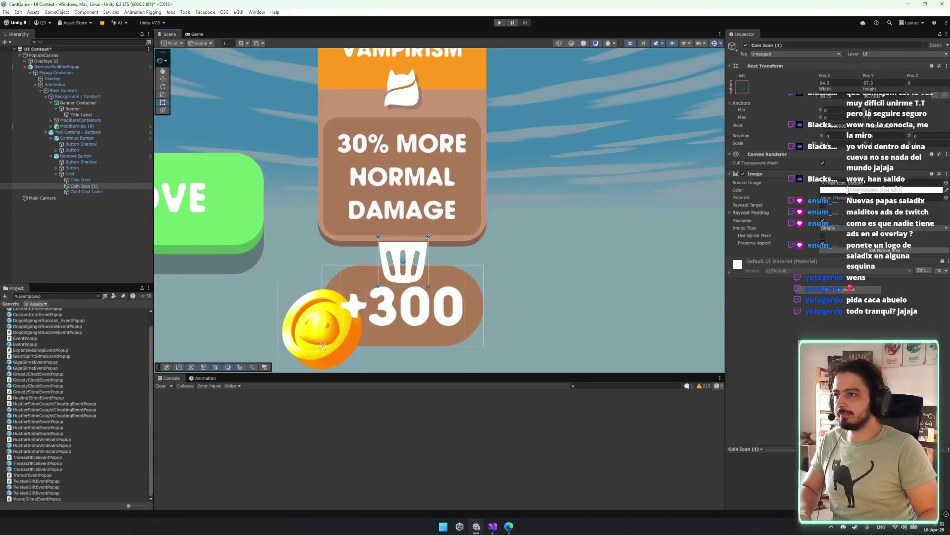
{"action": "left_click_drag", "start_coordinate": [426, 238], "coordinate": [404, 191]}
- Duplicate the trash can, give the copy the TrashIcon_top sprite, and tilt it 45° as a lid
{"action": "key", "text": "ctrl+d"}
{"action": "key", "text": "w"}
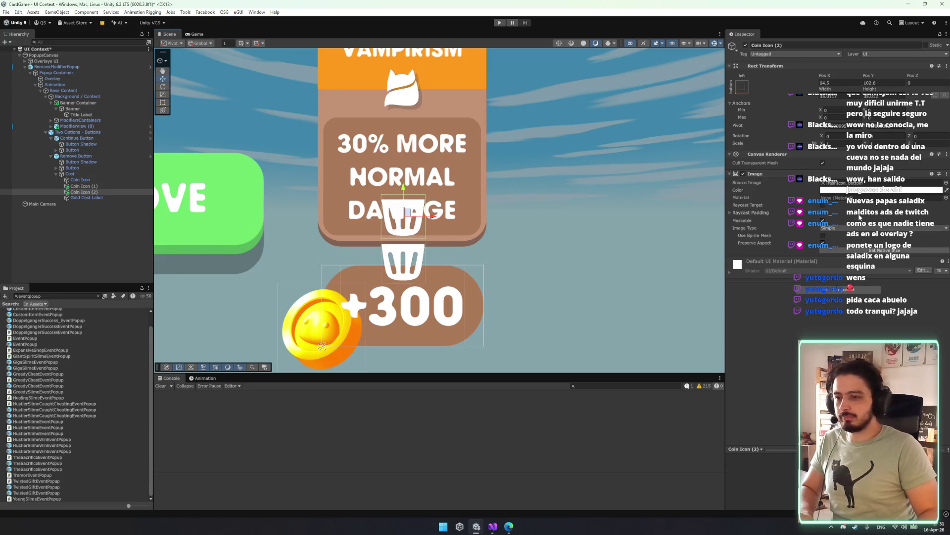
{"action": "left_click", "coordinate": [946, 182]}
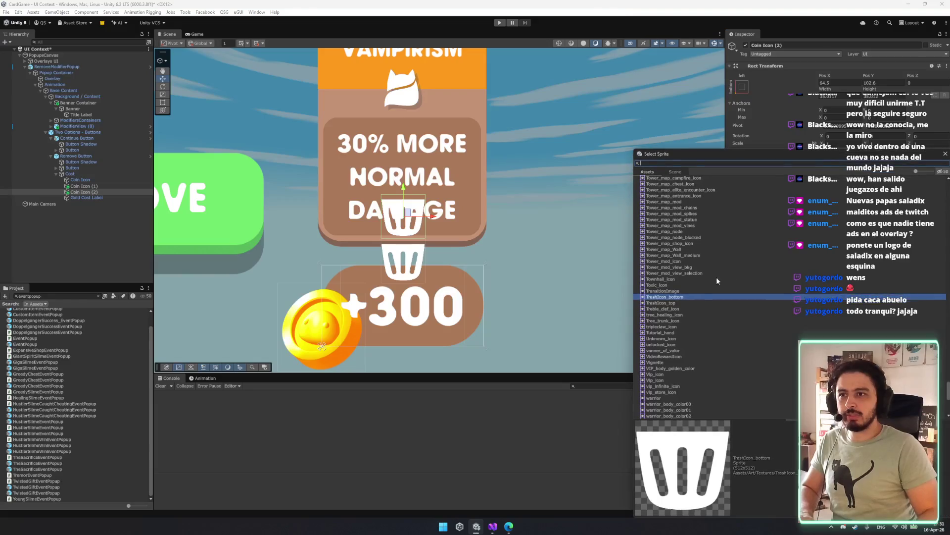
{"action": "double_click", "coordinate": [663, 302]}
{"action": "key", "text": "e"}
{"action": "left_click_drag", "start_coordinate": [425, 208], "coordinate": [401, 231]}
{"action": "key", "text": "w"}
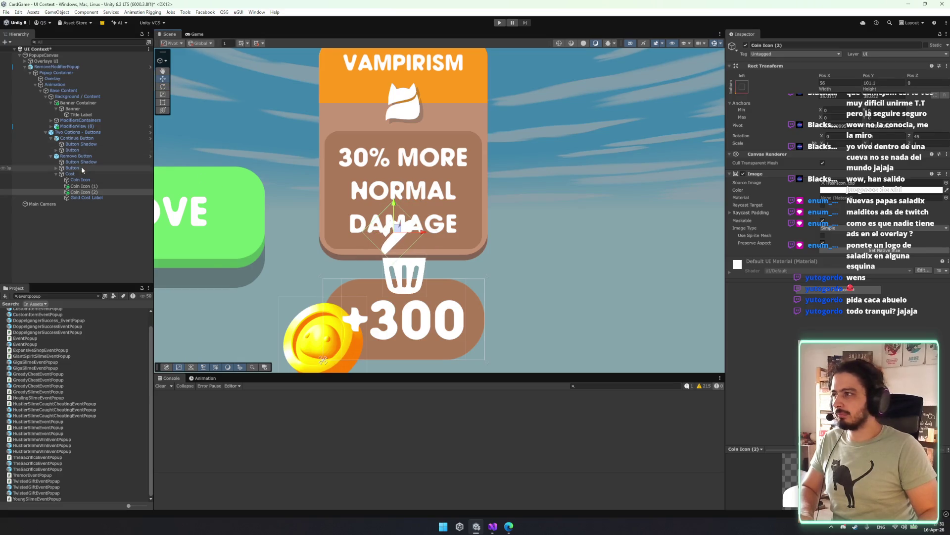
{"action": "left_click", "coordinate": [80, 121]}
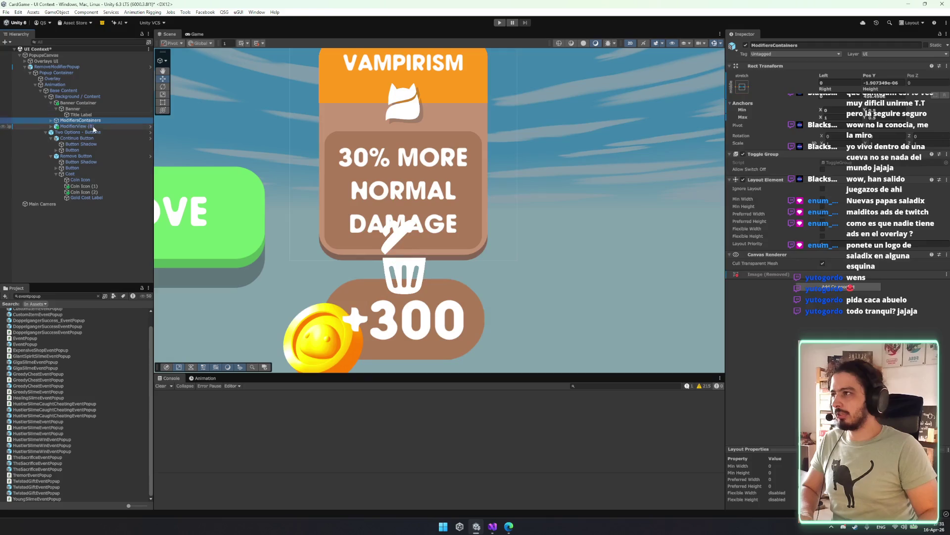
- Rotate ModifierView (8) about 55° counter-clockwise over the trash can and preview it in Game view
{"action": "double_click", "coordinate": [77, 126]}
{"action": "key", "text": "e"}
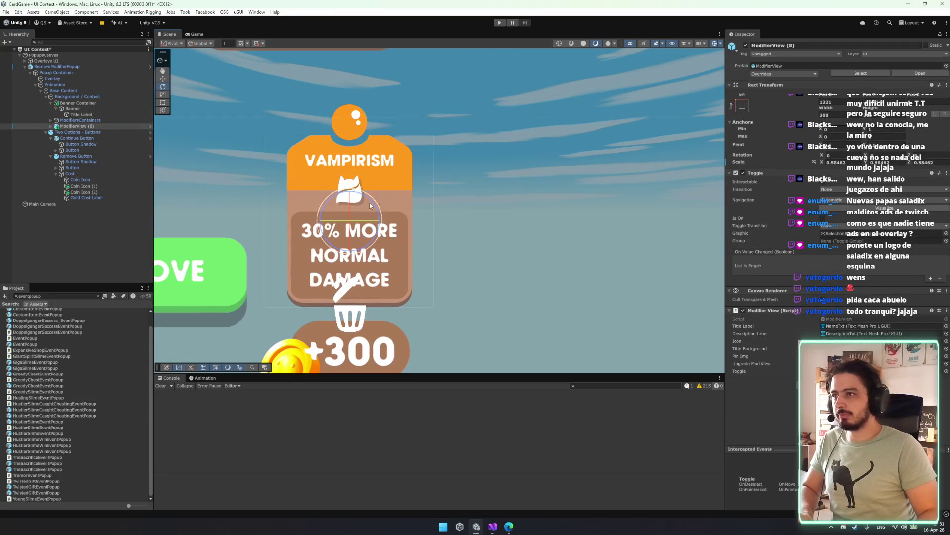
{"action": "left_click_drag", "start_coordinate": [357, 191], "coordinate": [325, 165]}
{"action": "key", "text": "w"}
{"action": "mouse_move", "coordinate": [262, 179]}
{"action": "left_mouse_down"}
{"action": "mouse_move", "coordinate": [405, 199]}
{"action": "mouse_move", "coordinate": [393, 210]}
{"action": "left_mouse_up"}
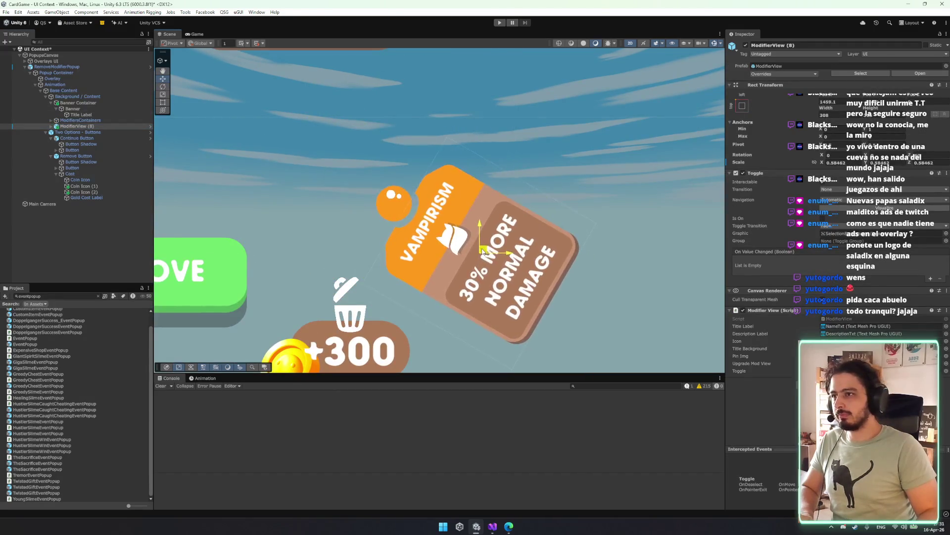
{"action": "key", "text": "ctrl+z"}
{"action": "key", "text": "ctrl+z"}
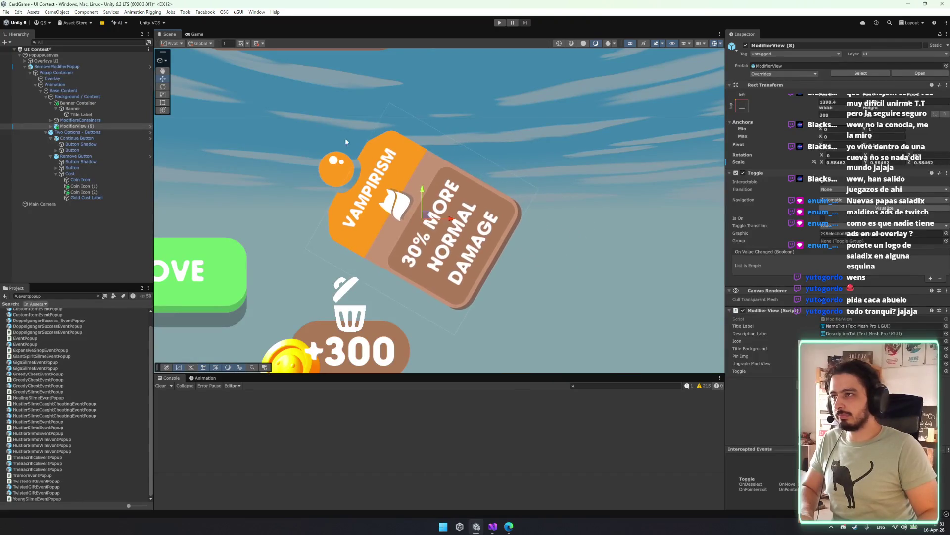
{"action": "left_click", "coordinate": [196, 33]}
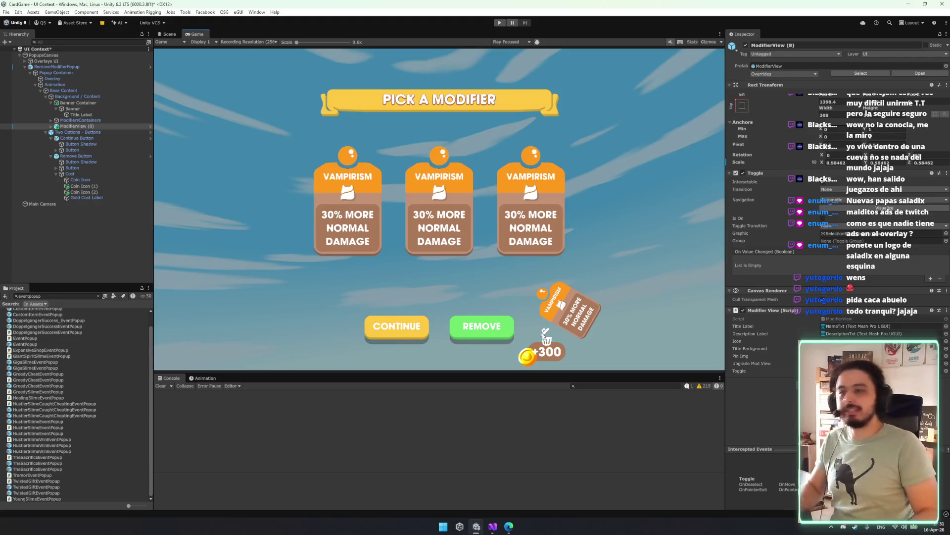
{"action": "left_click", "coordinate": [57, 67]}
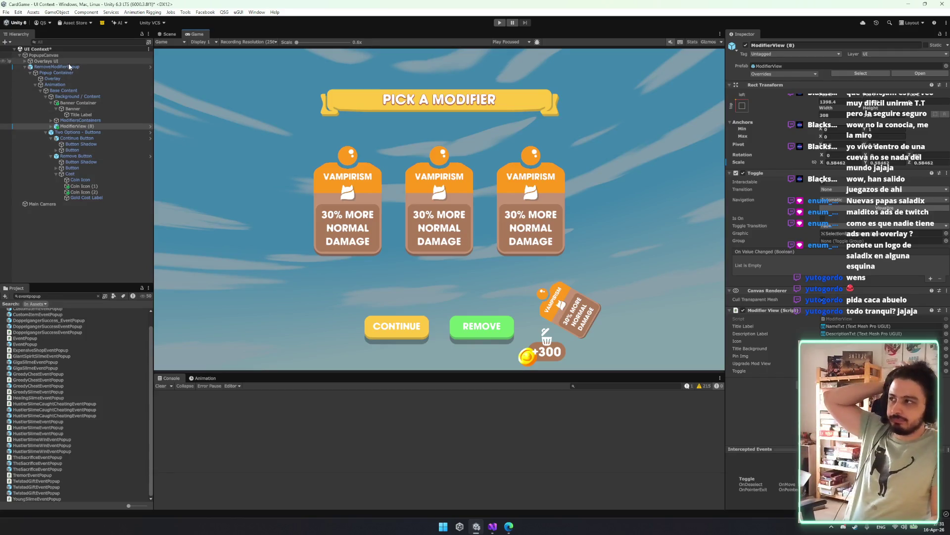
{"action": "left_click", "coordinate": [767, 75]}
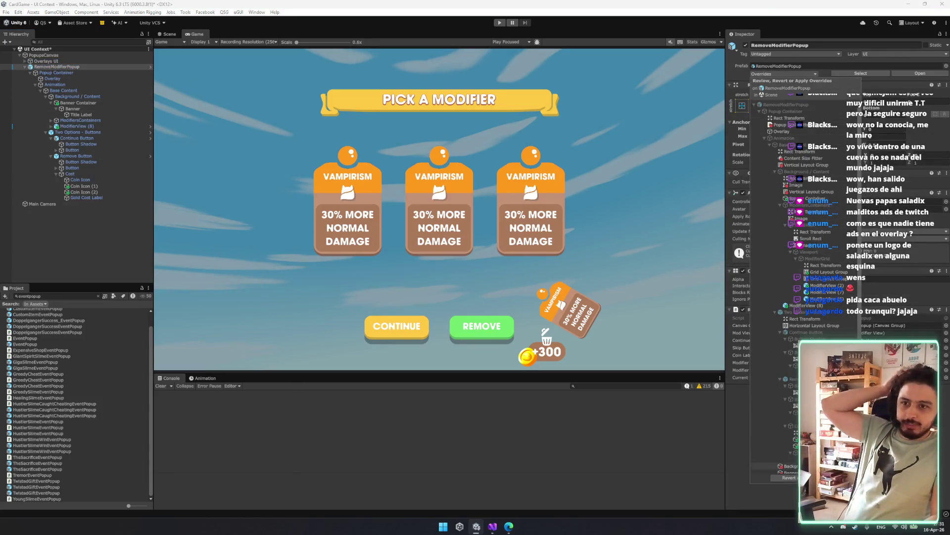
{"action": "left_click", "coordinate": [676, 370]}
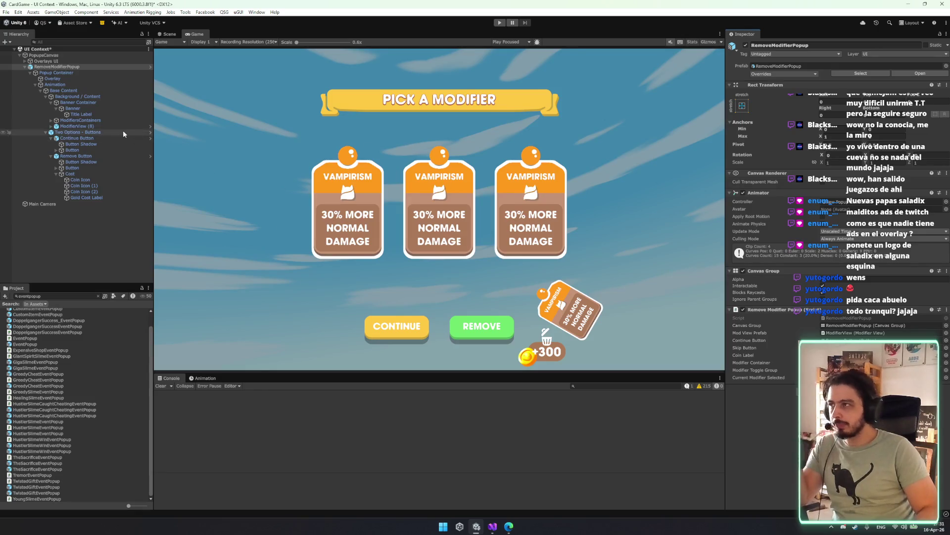
{"action": "left_click", "coordinate": [84, 97]}
{"action": "left_click", "coordinate": [78, 126]}
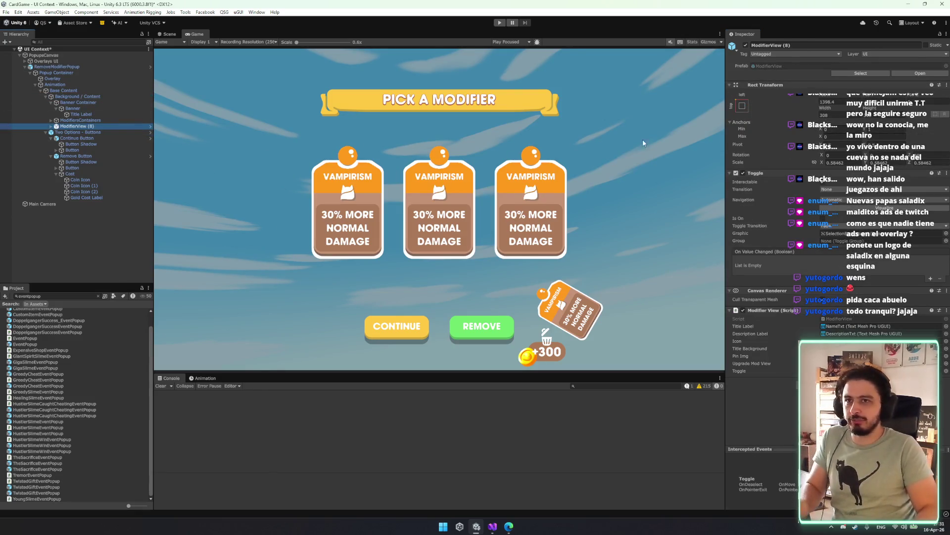
{"action": "mouse_move", "coordinate": [826, 108]}
{"action": "left_mouse_down"}
{"action": "mouse_move", "coordinate": [756, 108]}
{"action": "mouse_move", "coordinate": [760, 116]}
{"action": "mouse_move", "coordinate": [592, 263]}
{"action": "left_mouse_up"}
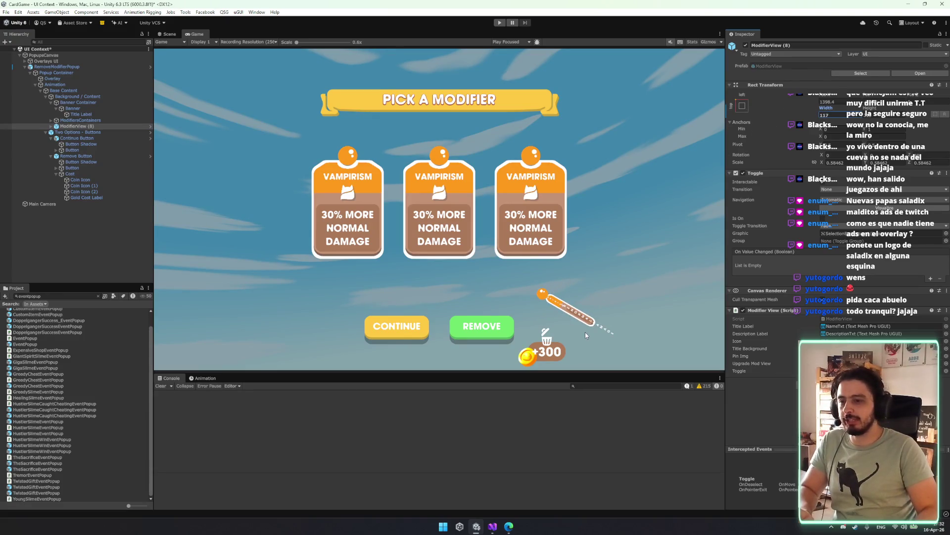
{"action": "key", "text": "ctrl+z"}
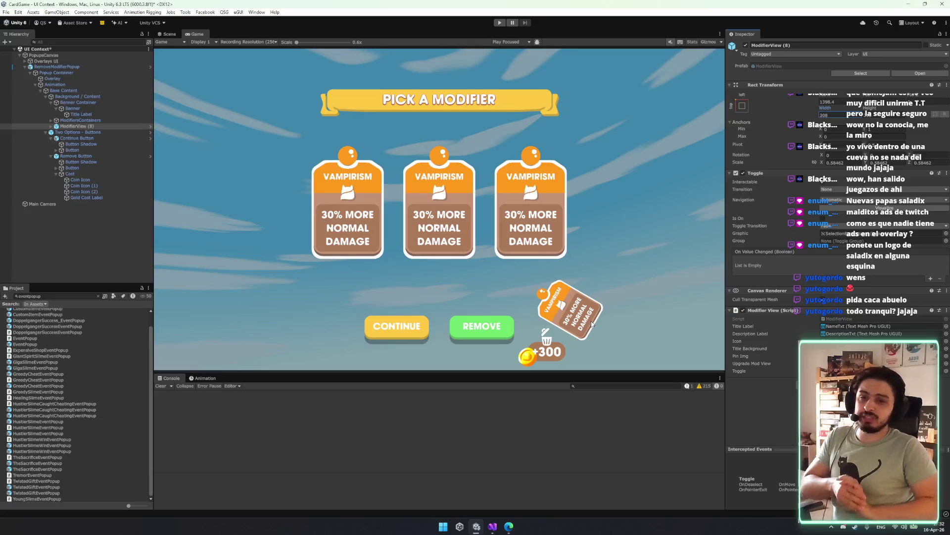